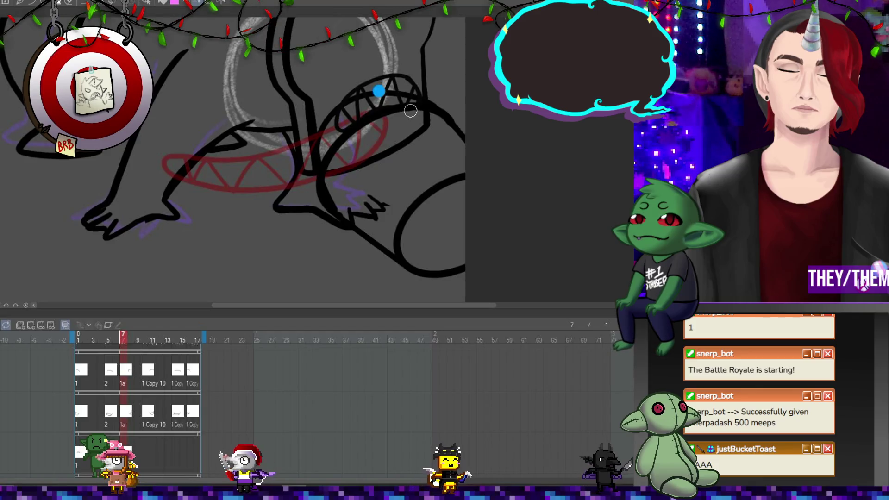
# Place drawing 4 on frame 10 of the bottom track
pyautogui.click(149, 448)
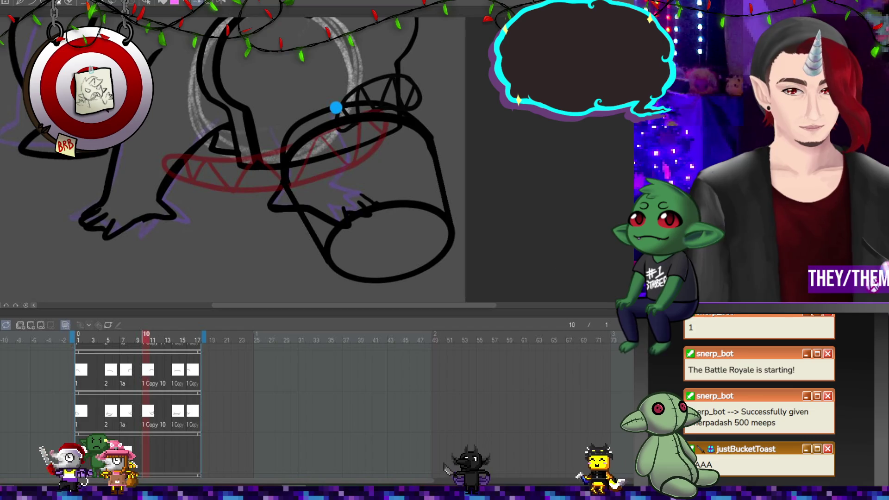
pyautogui.rightClick(143, 452)
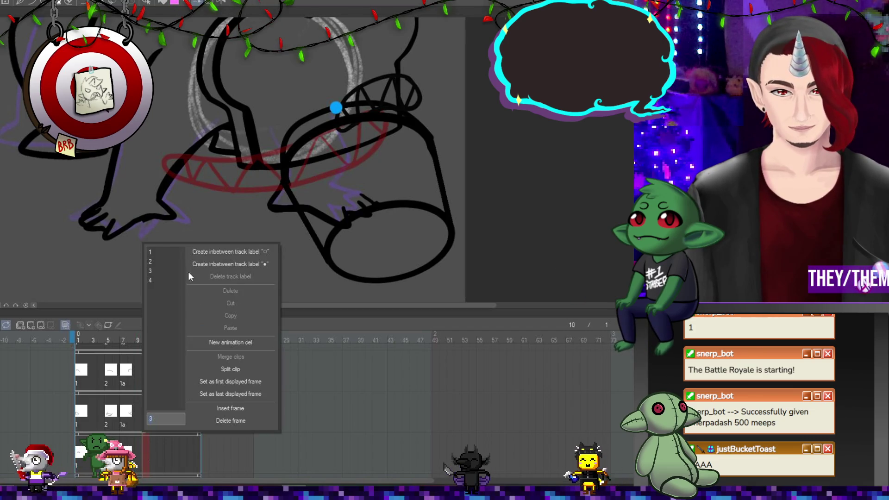
pyautogui.click(153, 281)
# Move the toothy jaw onto the cup rim, fine-tune it, and return to frame 1
pyautogui.hotkey('ctrl', 't')
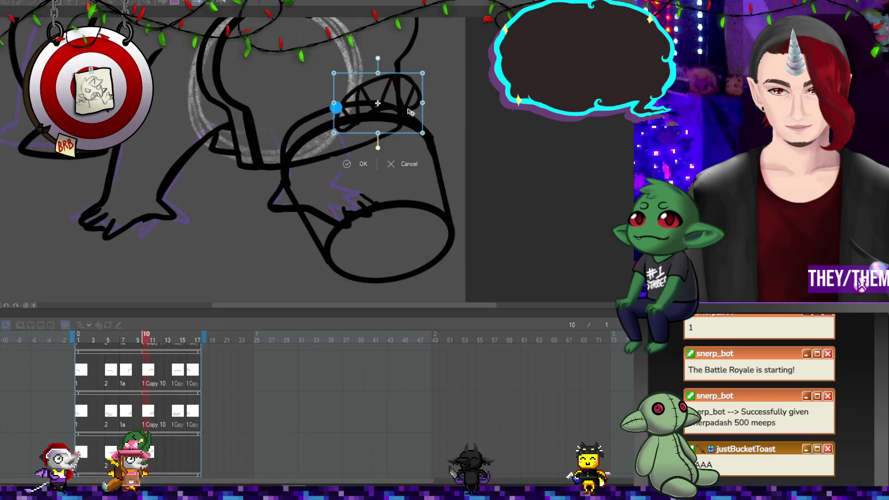
pyautogui.moveTo(404, 119)
pyautogui.mouseDown()
pyautogui.moveTo(358, 118)
pyautogui.moveTo(430, 120)
pyautogui.mouseUp()
pyautogui.moveTo(360, 99); pyautogui.dragTo(362, 99)
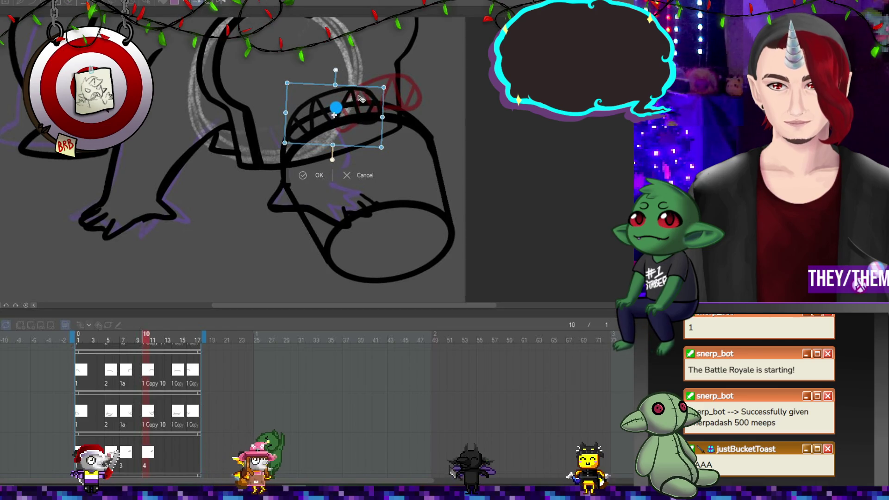
pyautogui.press('Return')
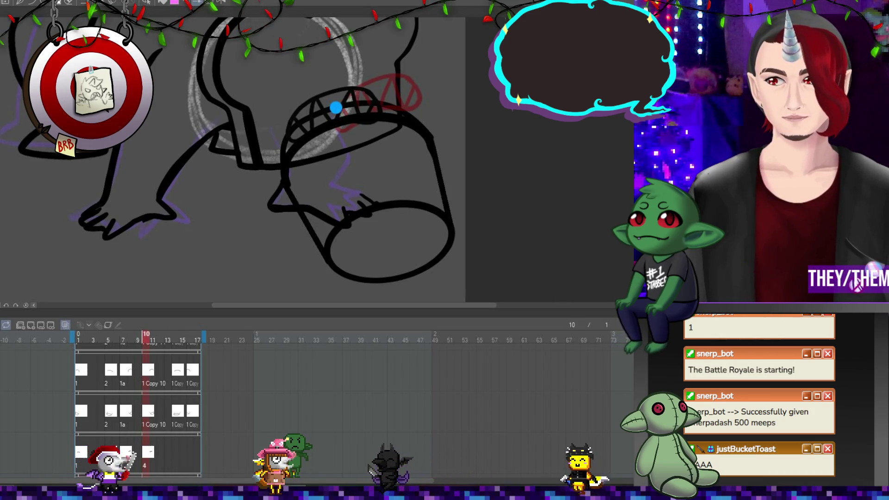
pyautogui.press('Home')
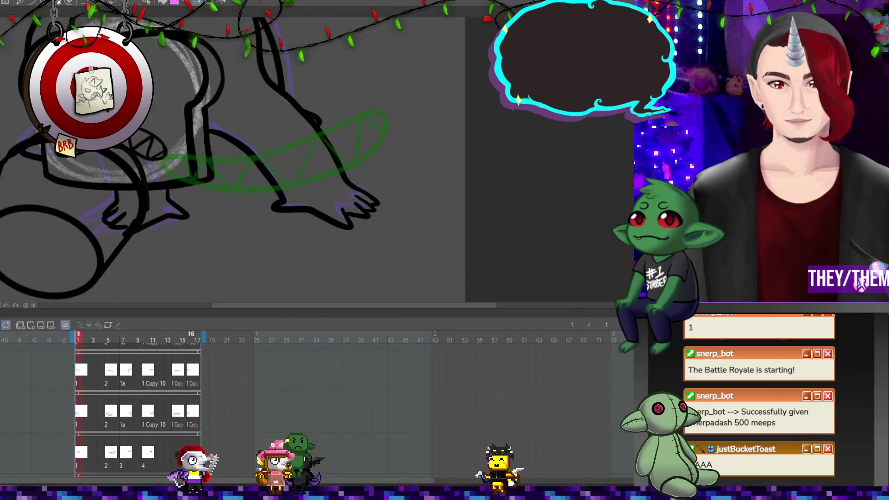
# Reuse drawing 1a on frame 16 and start new drawing 5 on frame 14
pyautogui.rightClick(189, 367)
pyautogui.click(204, 260)
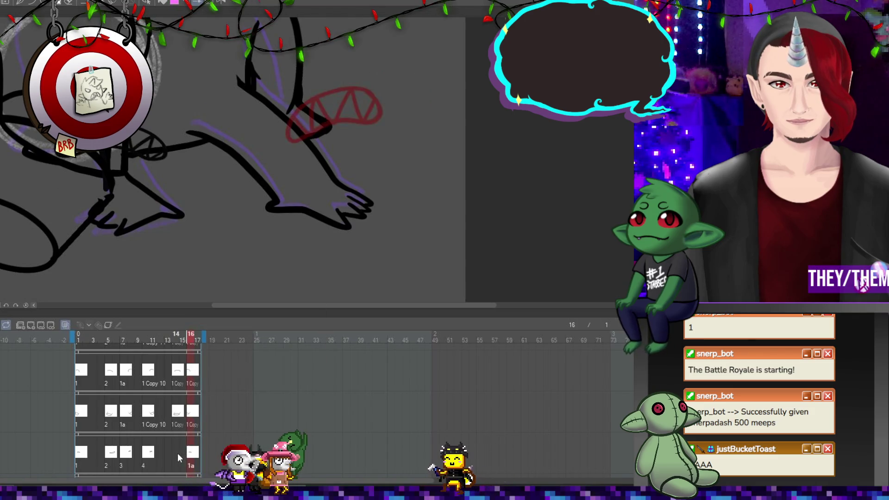
pyautogui.click(177, 453)
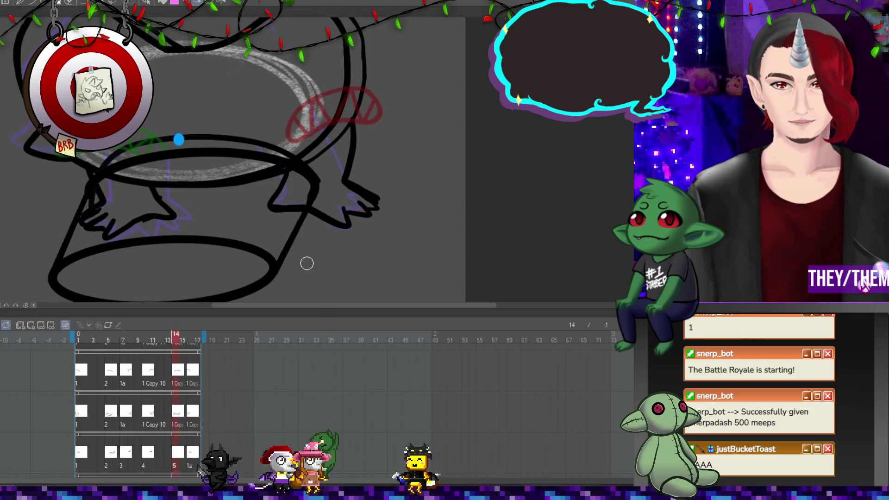
# Sketch the mouth line and zigzag teeth over the cup in drawing 5, then preview
pyautogui.scroll(-2, 307, 263)
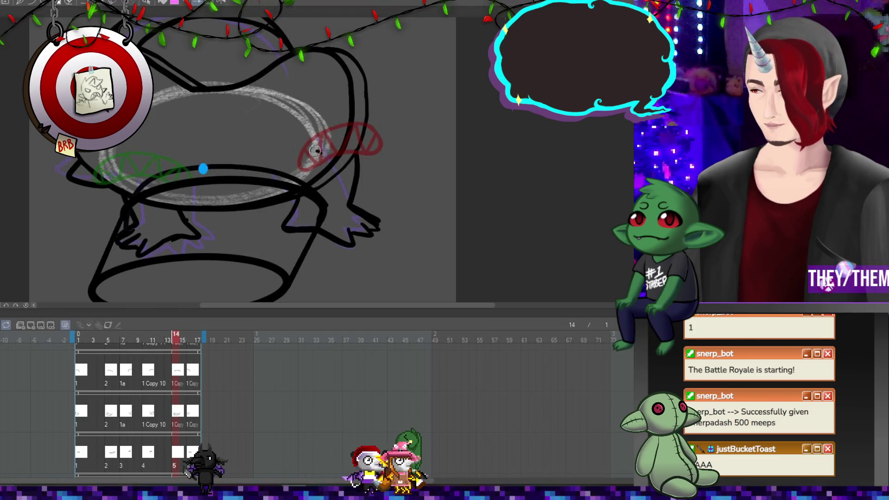
pyautogui.moveTo(170, 156); pyautogui.dragTo(124, 174)
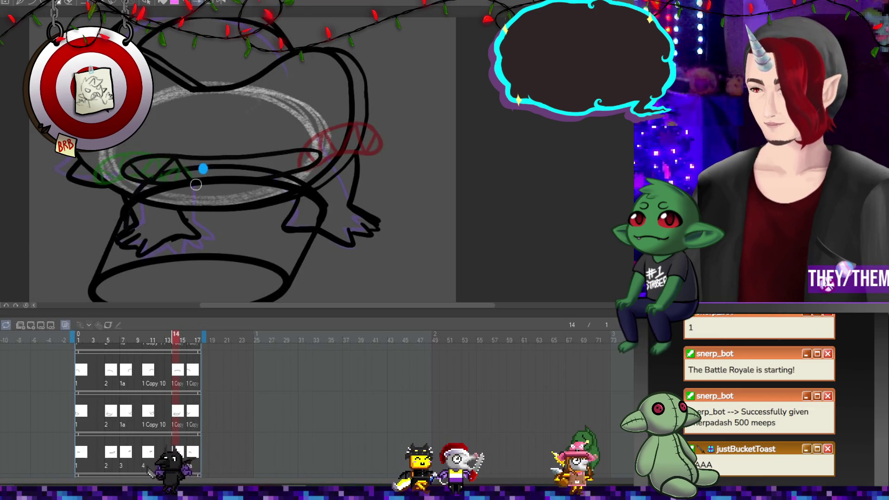
pyautogui.moveTo(269, 163)
pyautogui.mouseDown()
pyautogui.moveTo(329, 166)
pyautogui.moveTo(164, 180)
pyautogui.moveTo(309, 168)
pyautogui.mouseUp()
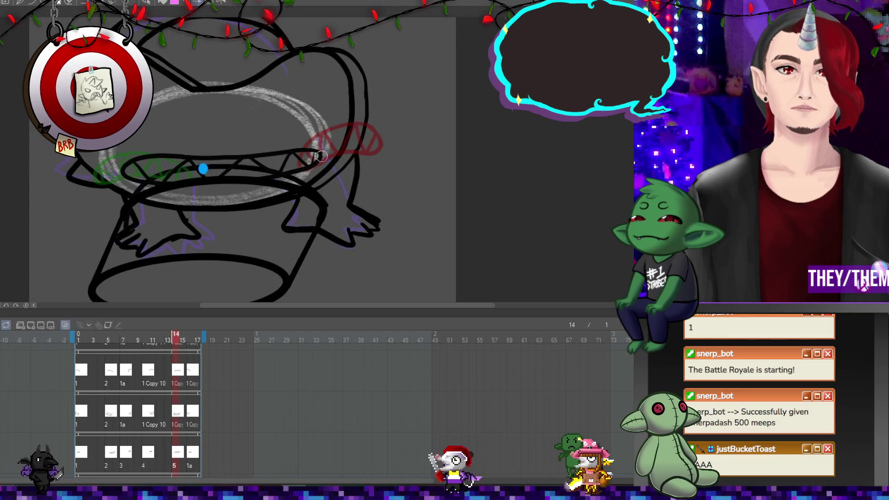
pyautogui.hotkey('ctrl', '-')
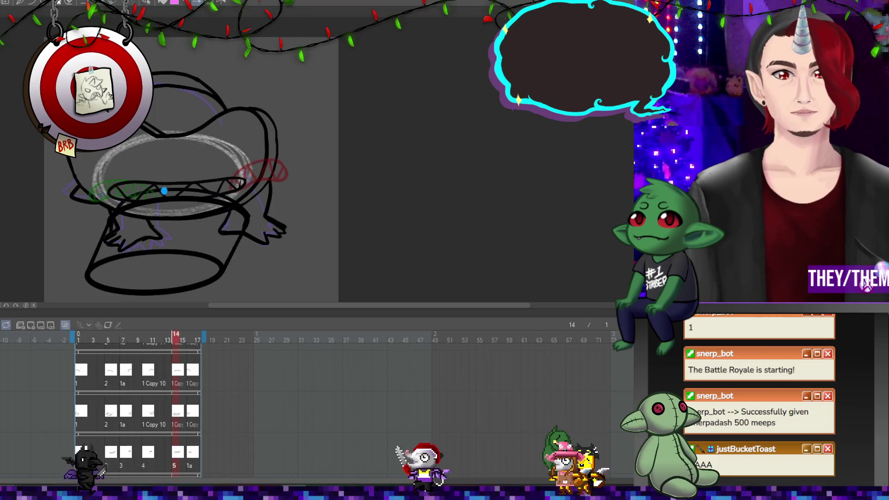
pyautogui.press('Right')
pyautogui.press('Right')
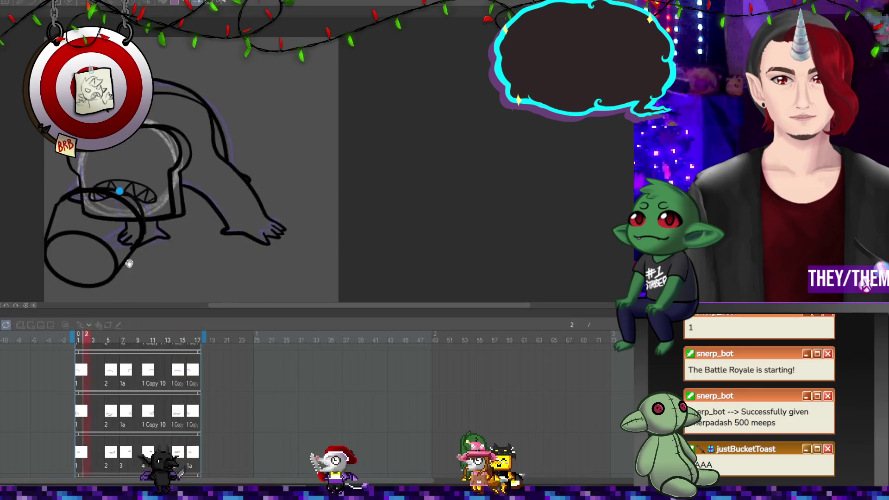
# Stop playback and adjust the selected teeth area on frame 16 with a transform
pyautogui.press('space')
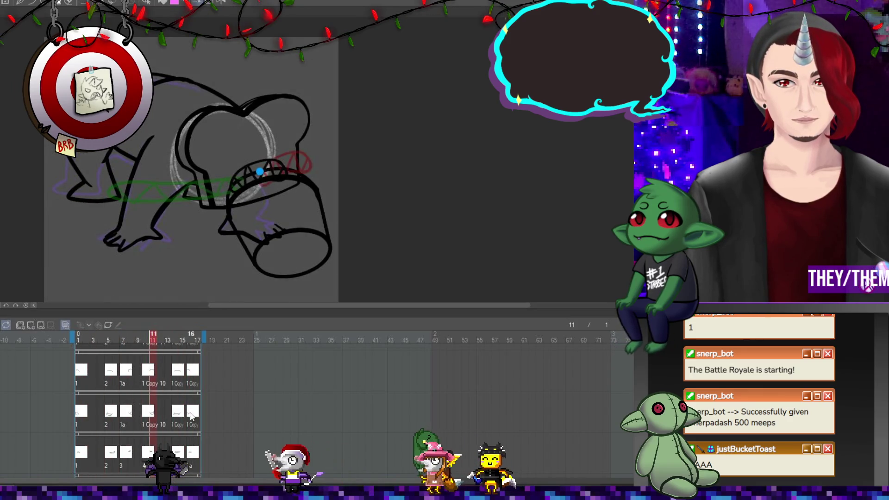
pyautogui.click(190, 456)
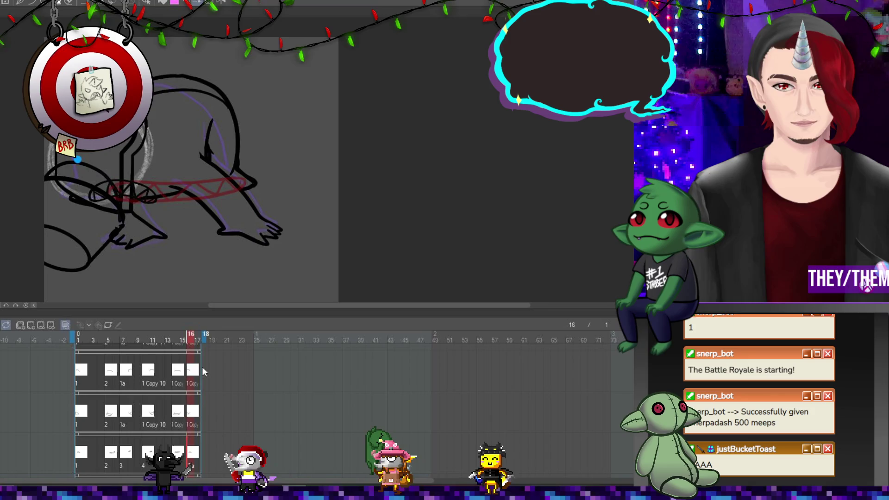
pyautogui.moveTo(52, 149)
pyautogui.mouseDown()
pyautogui.moveTo(123, 175)
pyautogui.moveTo(92, 166)
pyautogui.mouseUp()
pyautogui.hotkey('ctrl', 't')
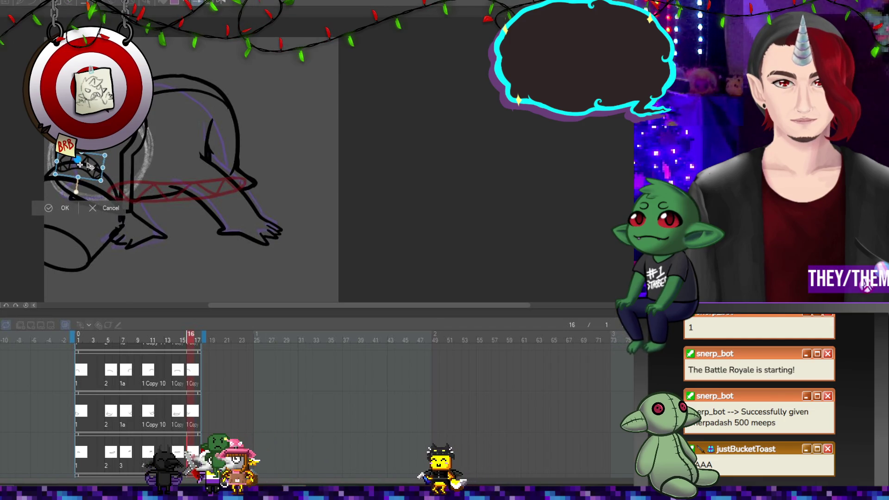
pyautogui.press('Return')
# Check the drawings on frames 6, 5, 7, 10 and 14, leaving frame 5's jaw unchanged
pyautogui.click(114, 416)
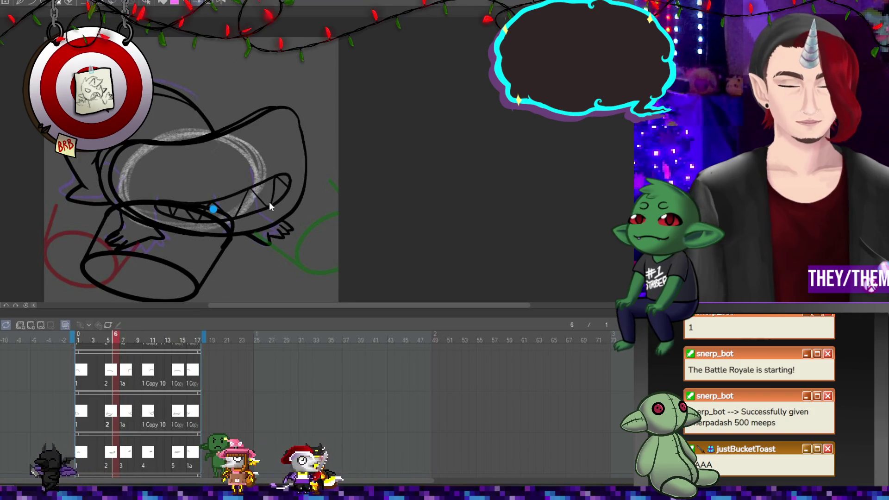
pyautogui.hotkey('ctrl', 't')
pyautogui.click(111, 451)
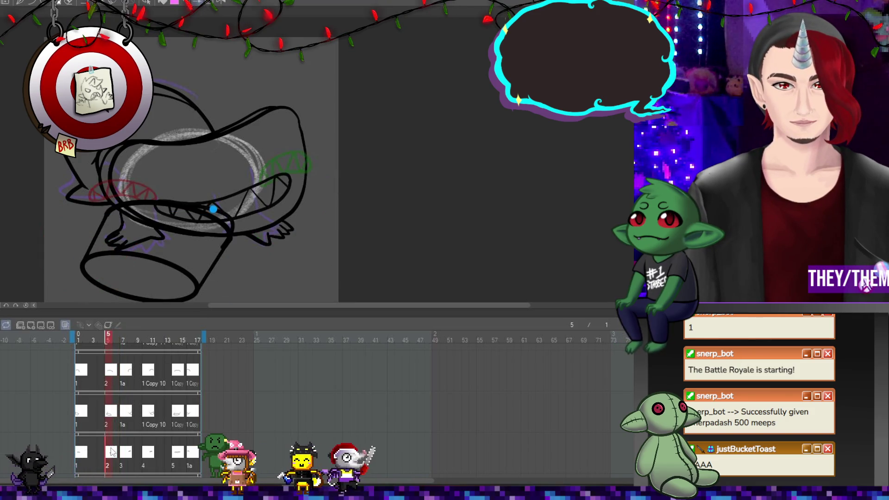
pyautogui.hotkey('ctrl', 't')
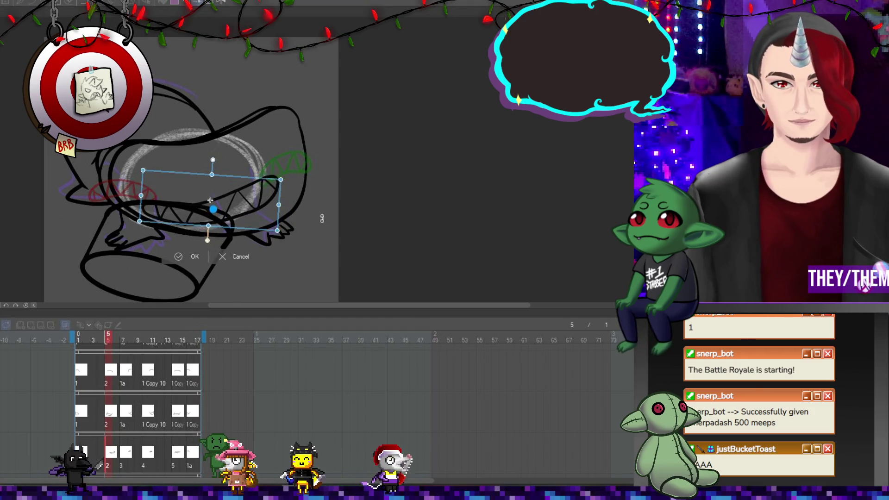
pyautogui.press('Return')
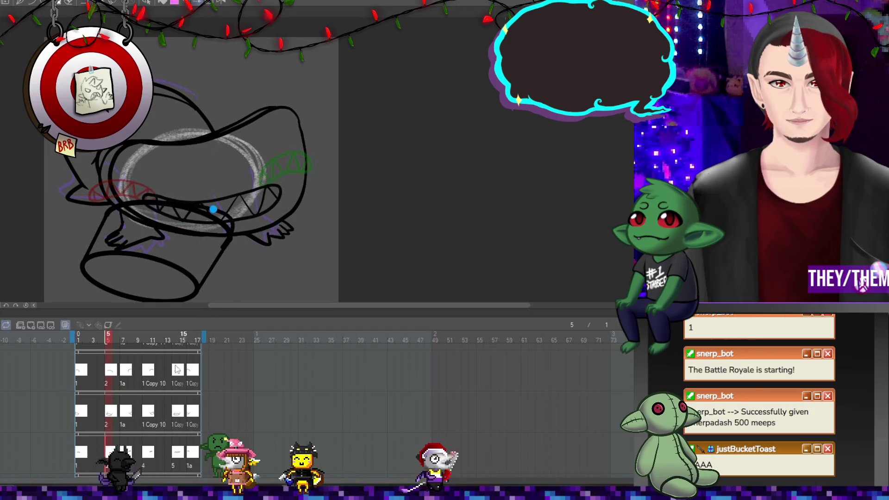
pyautogui.click(123, 454)
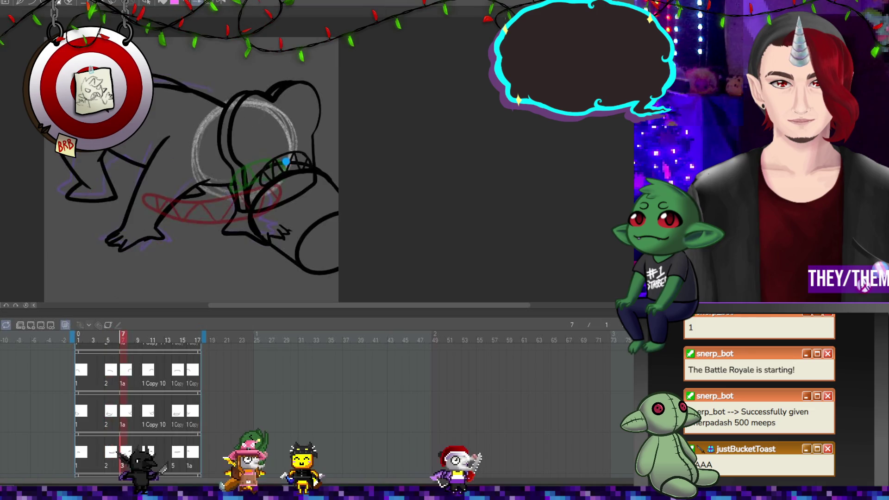
pyautogui.click(146, 453)
pyautogui.click(178, 454)
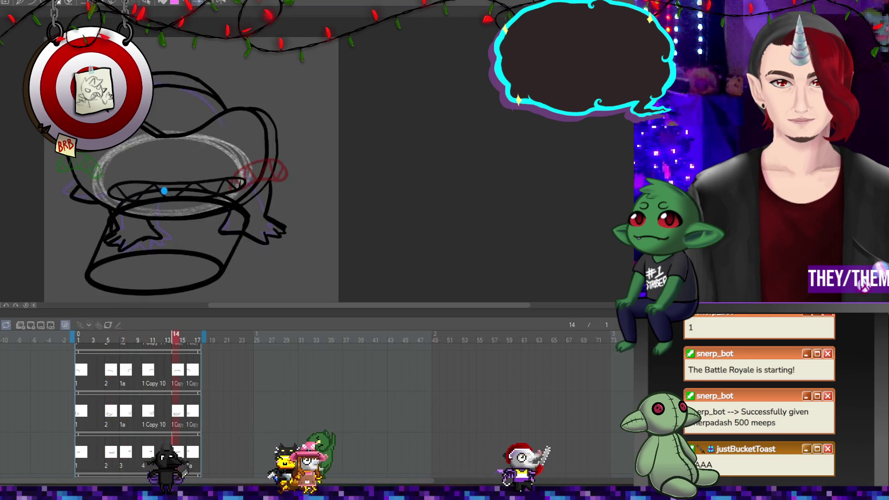
# Lower and narrow the mouth drawing on frame 8, then play the animation
pyautogui.click(149, 456)
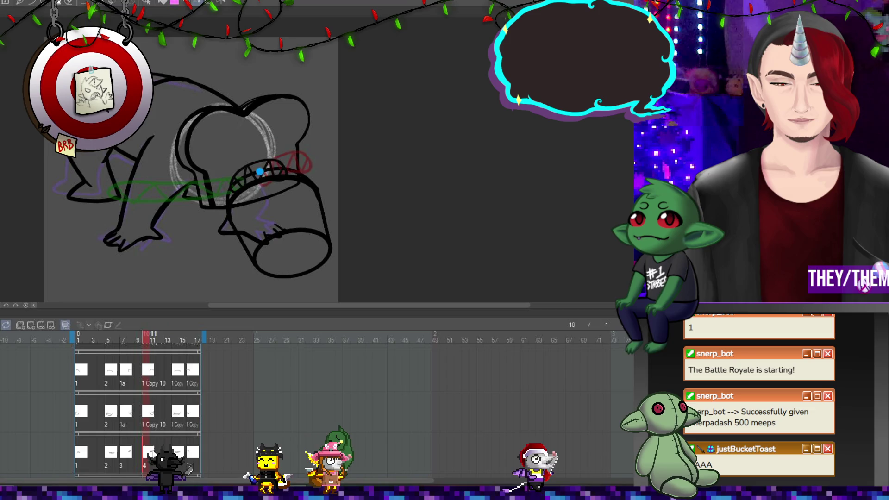
pyautogui.click(130, 445)
pyautogui.hotkey('ctrl', 't')
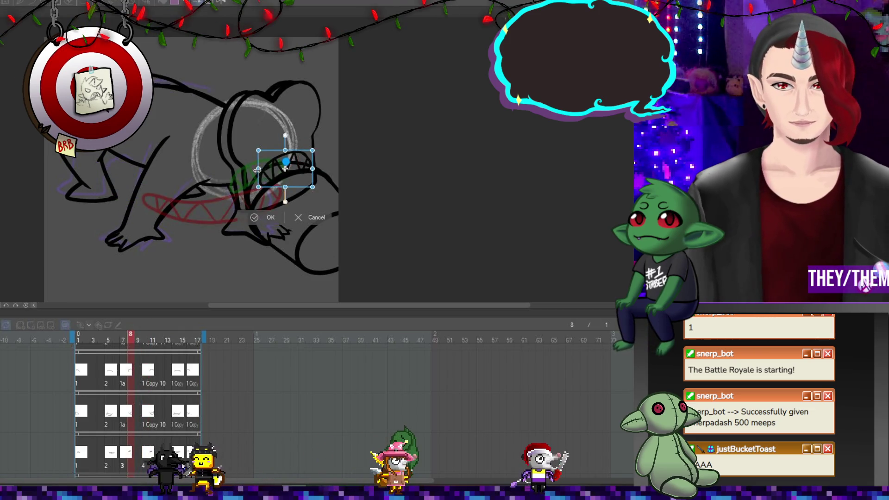
pyautogui.moveTo(283, 174)
pyautogui.mouseDown()
pyautogui.moveTo(308, 176)
pyautogui.moveTo(298, 172)
pyautogui.mouseUp()
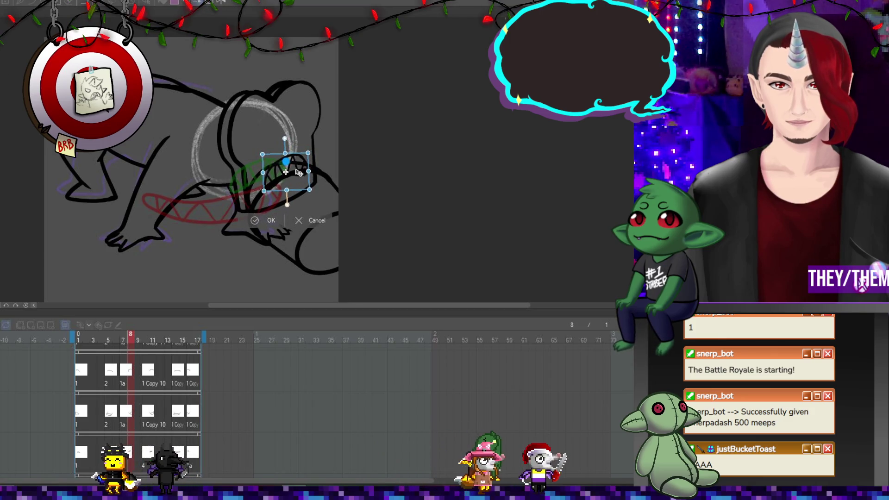
pyautogui.press('Return')
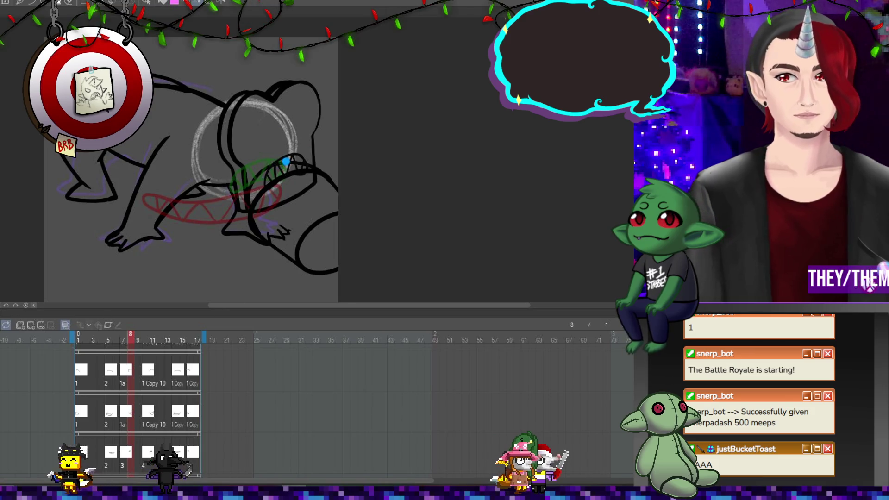
pyautogui.press('space')
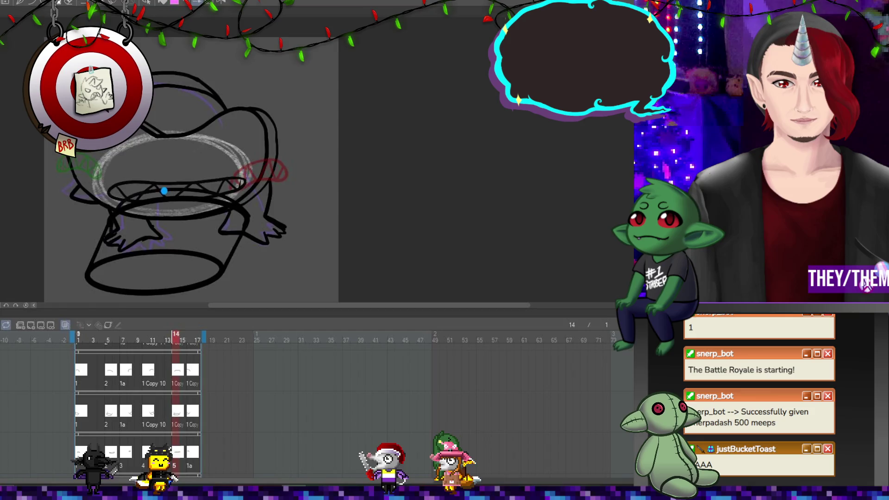
pyautogui.click(52, 357)
pyautogui.click(27, 324)
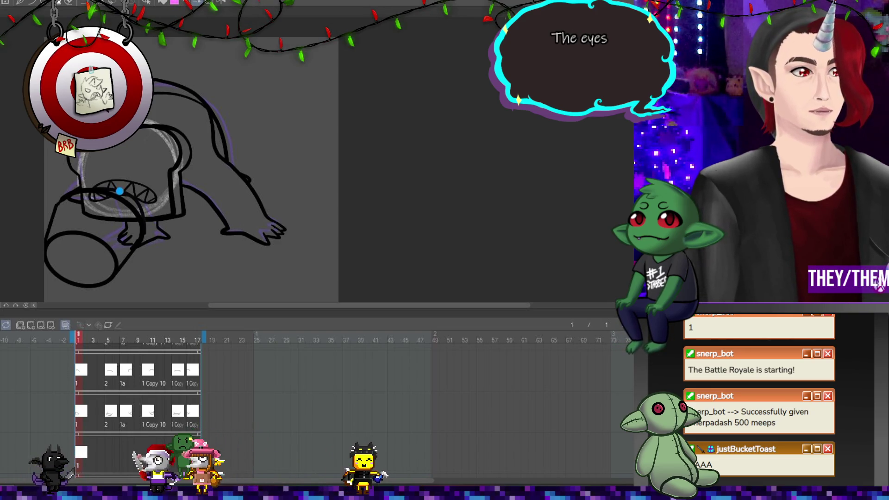
pyautogui.scroll(5, 120, 190)
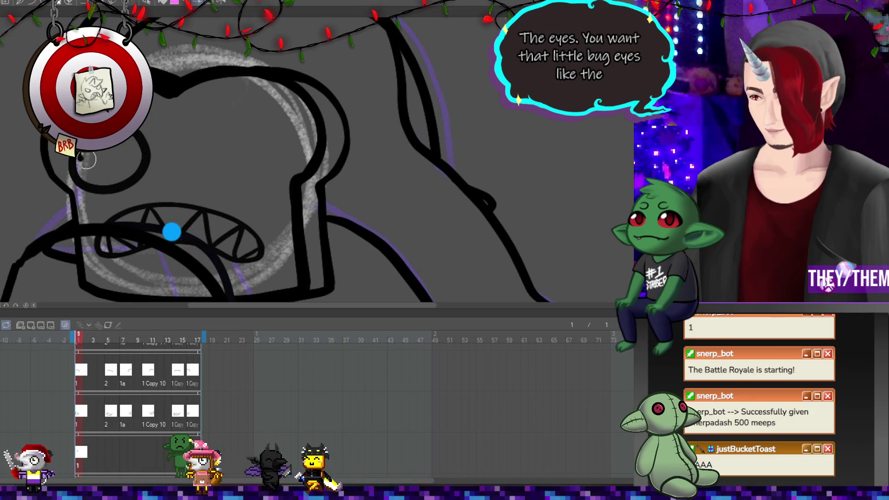
pyautogui.moveTo(266, 127); pyautogui.dragTo(204, 150)
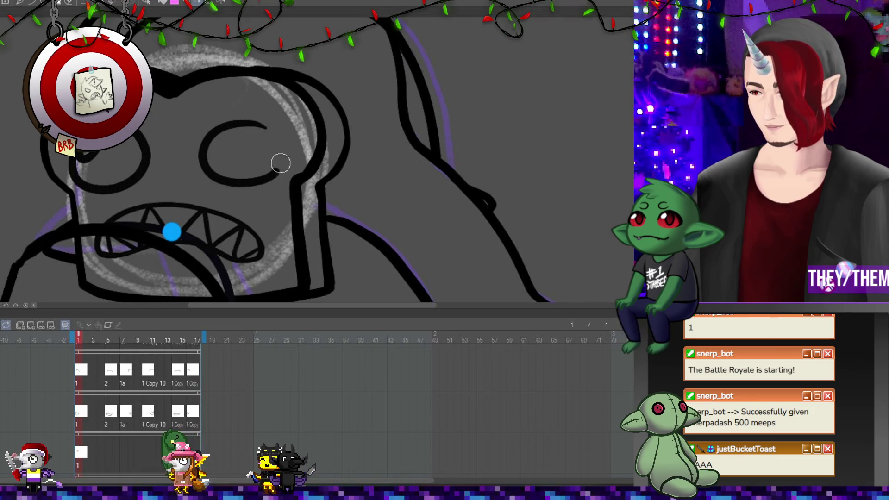
pyautogui.moveTo(281, 163)
pyautogui.mouseDown()
pyautogui.moveTo(254, 134)
pyautogui.moveTo(280, 140)
pyautogui.moveTo(245, 145)
pyautogui.moveTo(267, 137)
pyautogui.mouseUp()
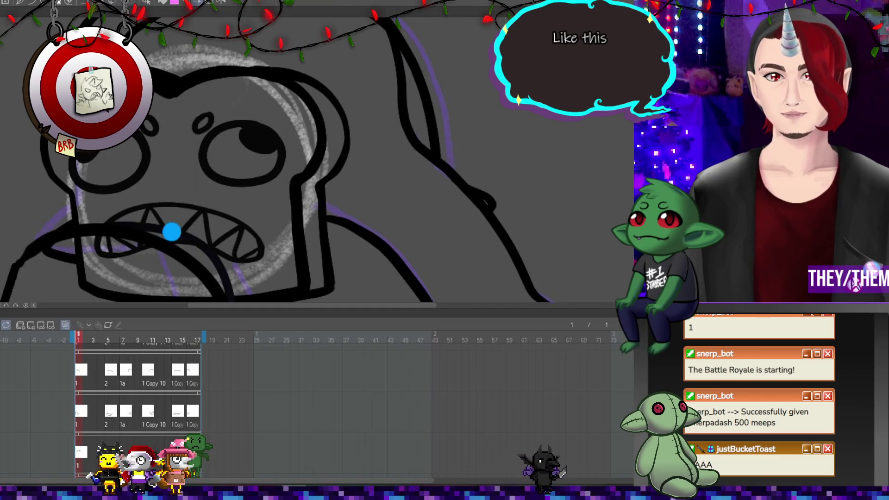
pyautogui.scroll(-5, 247, 168)
pyautogui.scroll(3, 247, 168)
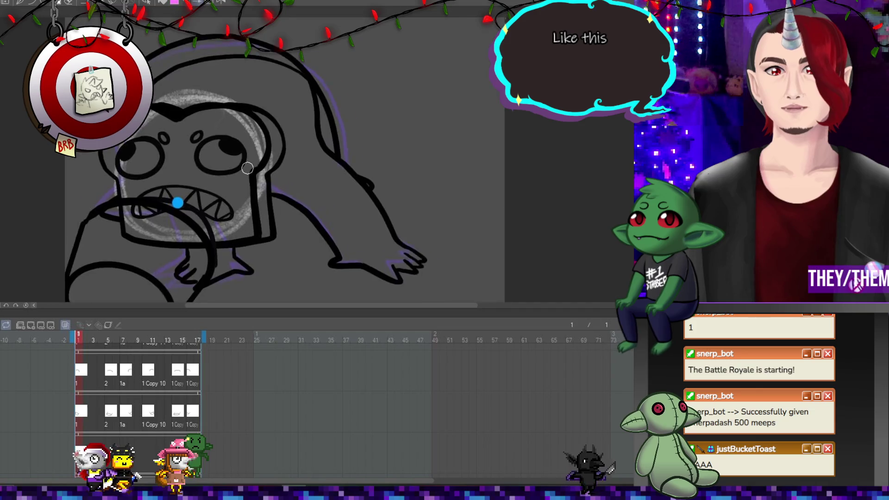
pyautogui.scroll(2, 248, 168)
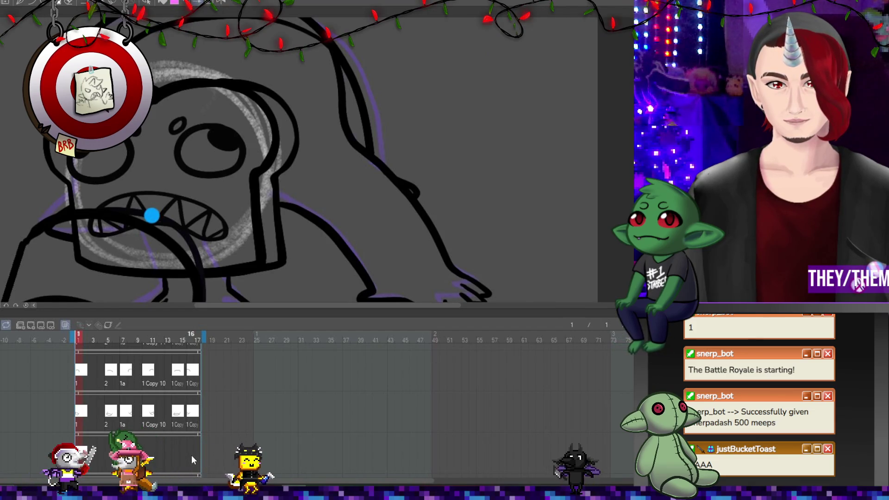
# Assign eye cel 2 to frame 16 on the bottom track
pyautogui.click(191, 455)
pyautogui.rightClick(191, 455)
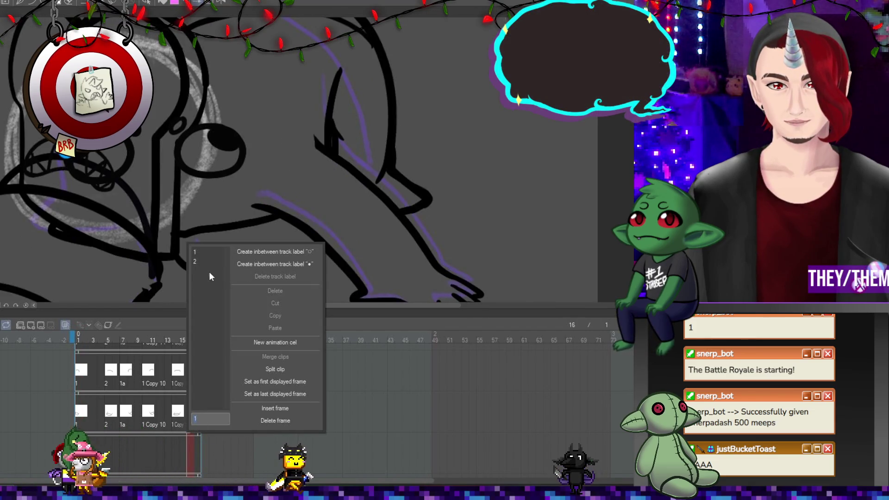
pyautogui.click(196, 261)
pyautogui.scroll(-2, 133, 149)
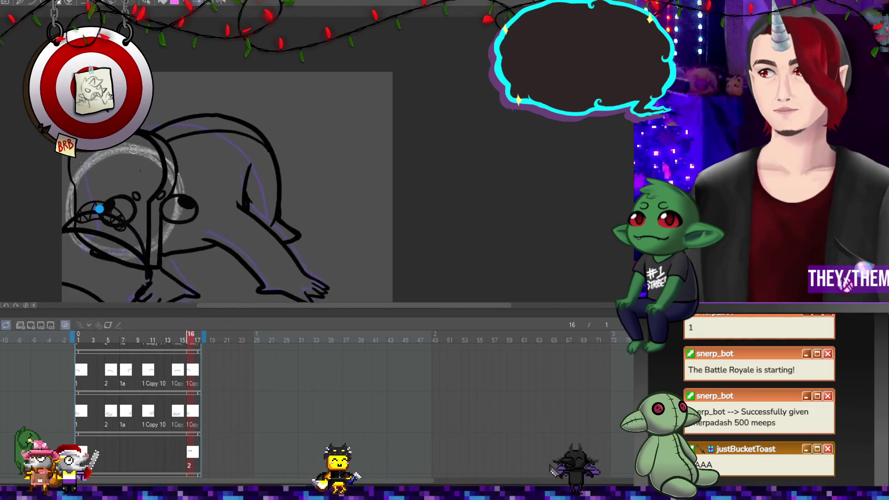
pyautogui.scroll(1, 133, 149)
# Move the frame 16 eyes up and left, discarding trial tilts and rotations, then return to frame 1
pyautogui.hotkey('ctrl', 't')
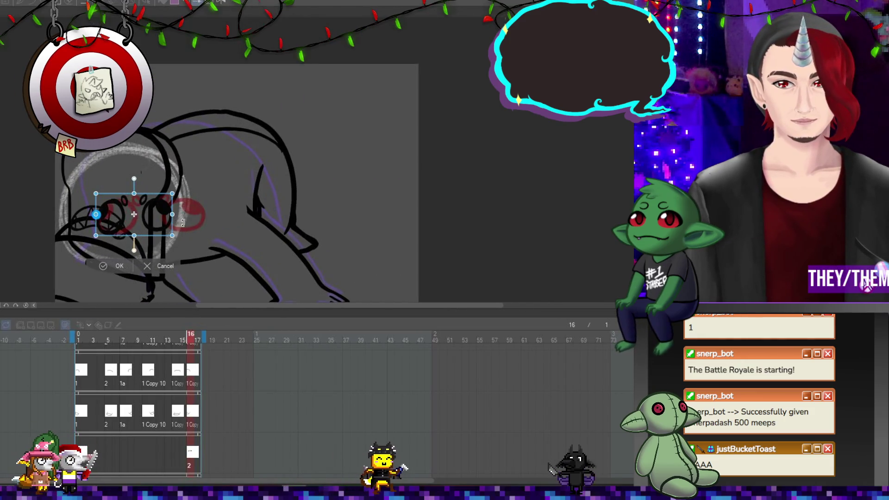
pyautogui.moveTo(214, 239); pyautogui.dragTo(187, 197)
pyautogui.moveTo(126, 186); pyautogui.dragTo(131, 186)
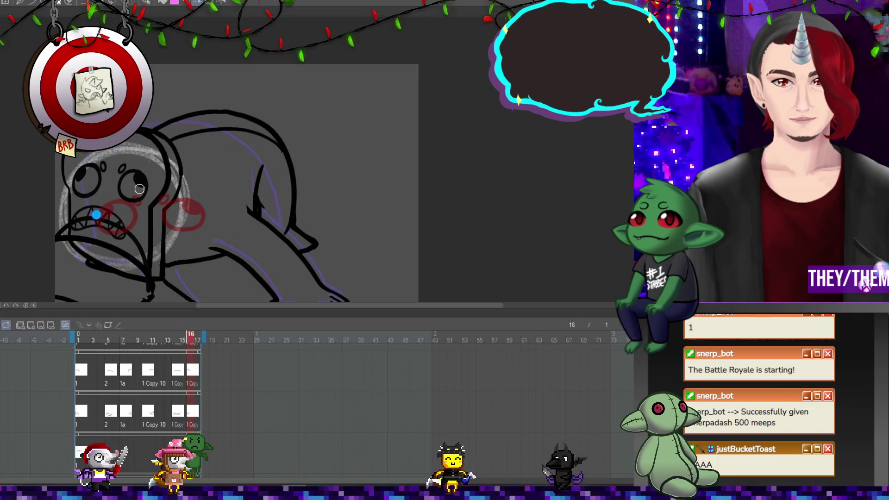
pyautogui.hotkey('ctrl', 'z')
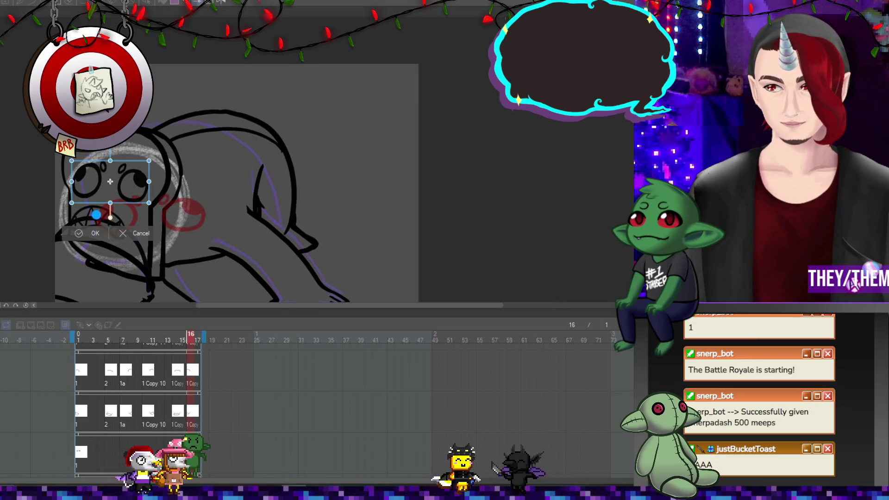
pyautogui.moveTo(152, 161); pyautogui.dragTo(175, 184)
pyautogui.hotkey('ctrl', 'z')
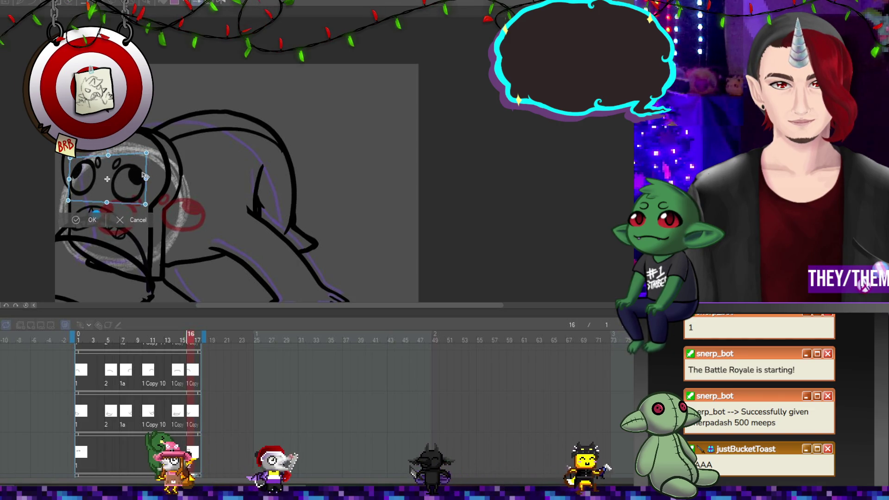
pyautogui.press('Return')
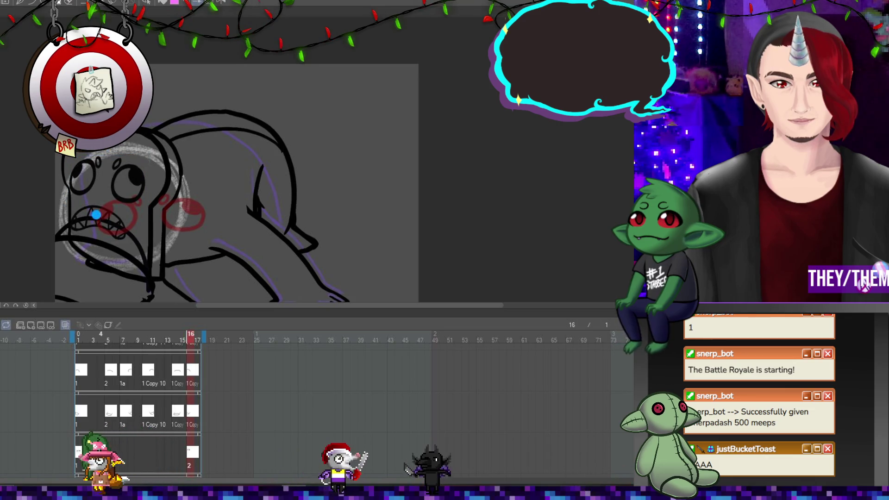
pyautogui.press('Home')
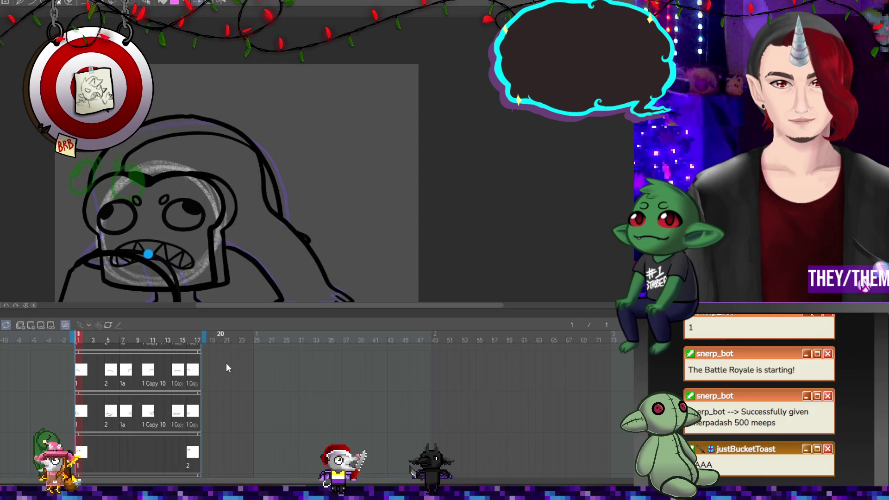
# Place eye cel 1a on frame 5 of the bottom track, then select frame 7 for its cel options
pyautogui.scroll(-2, 160, 94)
pyautogui.scroll(1, 183, 192)
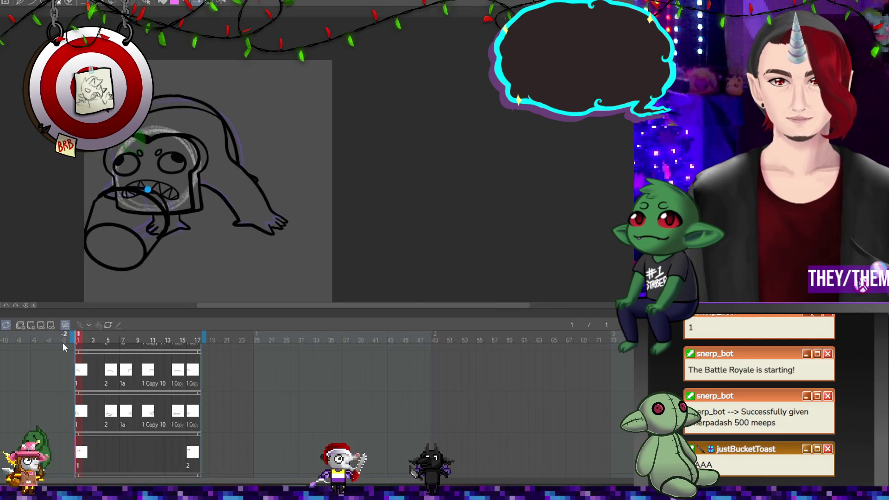
pyautogui.click(110, 451)
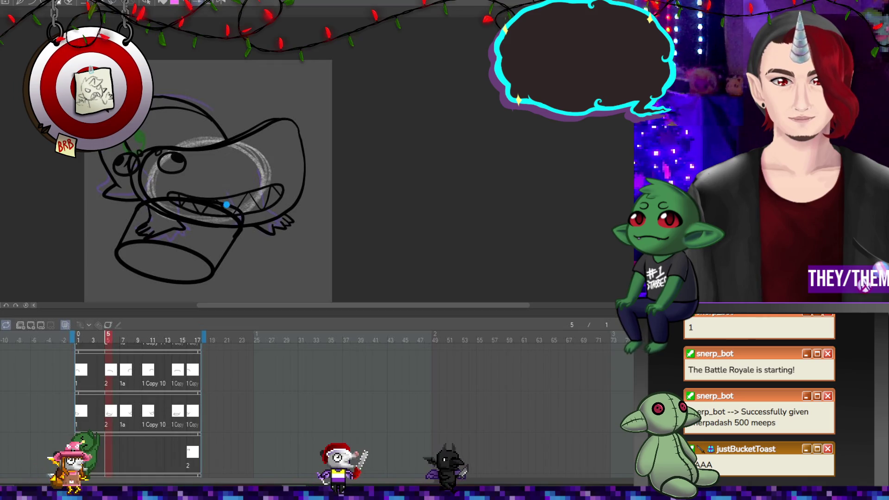
pyautogui.click(31, 324)
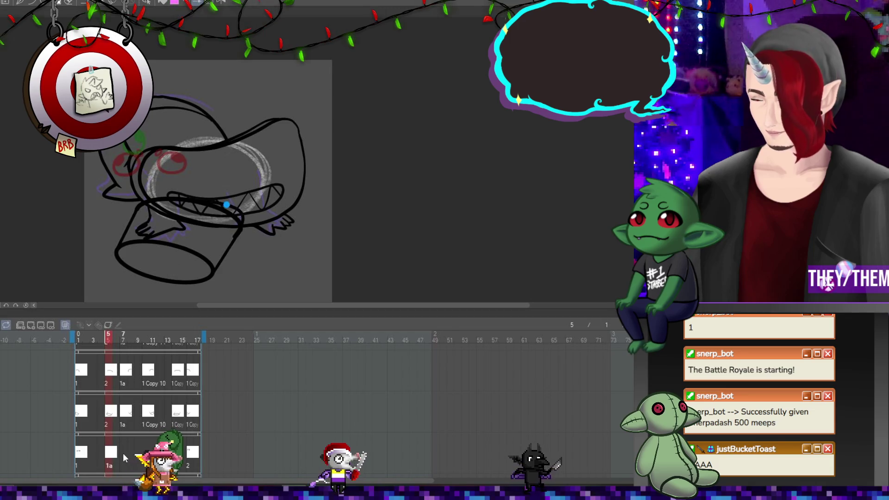
pyautogui.click(123, 451)
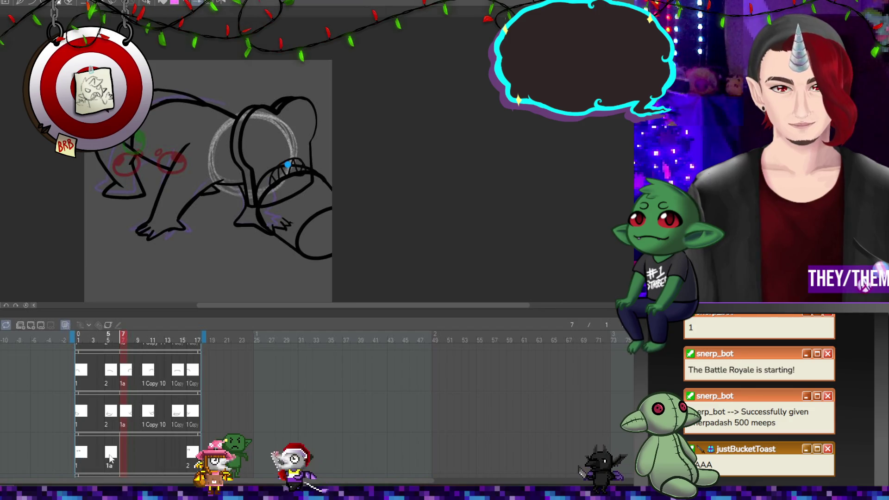
pyautogui.click(191, 452)
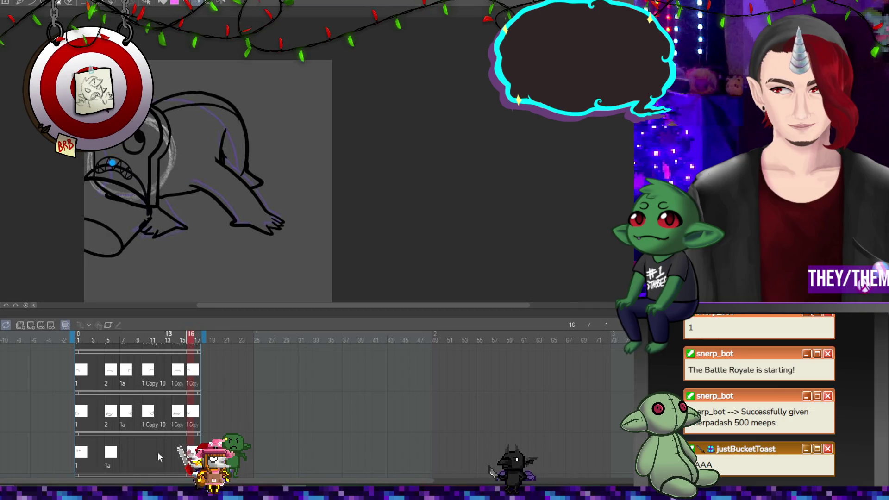
pyautogui.click(124, 454)
pyautogui.rightClick(126, 457)
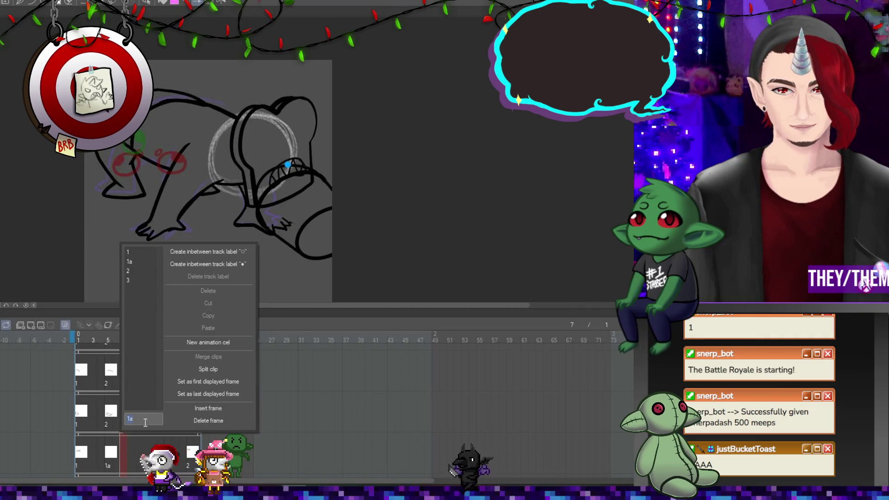
# Assign eye cel 3 to frame 7 and move its eyes right onto the creature's face
pyautogui.click(128, 277)
pyautogui.hotkey('ctrl', 't')
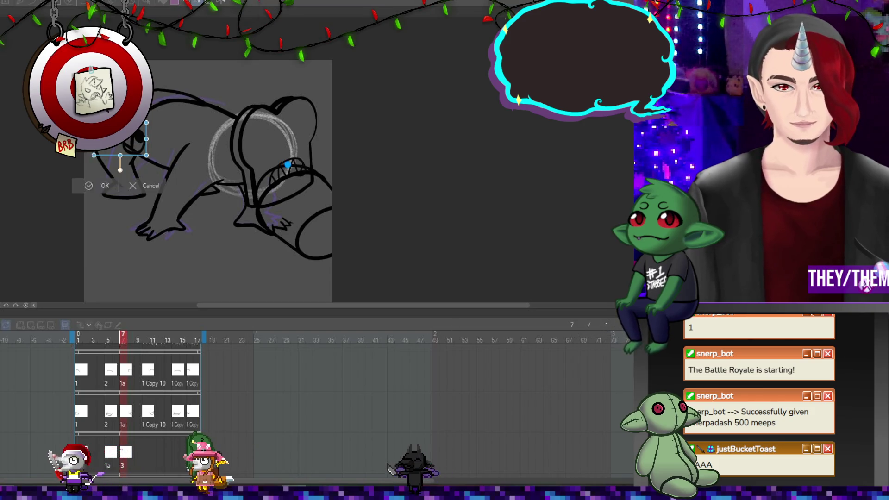
pyautogui.moveTo(132, 140)
pyautogui.mouseDown()
pyautogui.moveTo(304, 139)
pyautogui.moveTo(279, 139)
pyautogui.moveTo(295, 140)
pyautogui.mouseUp()
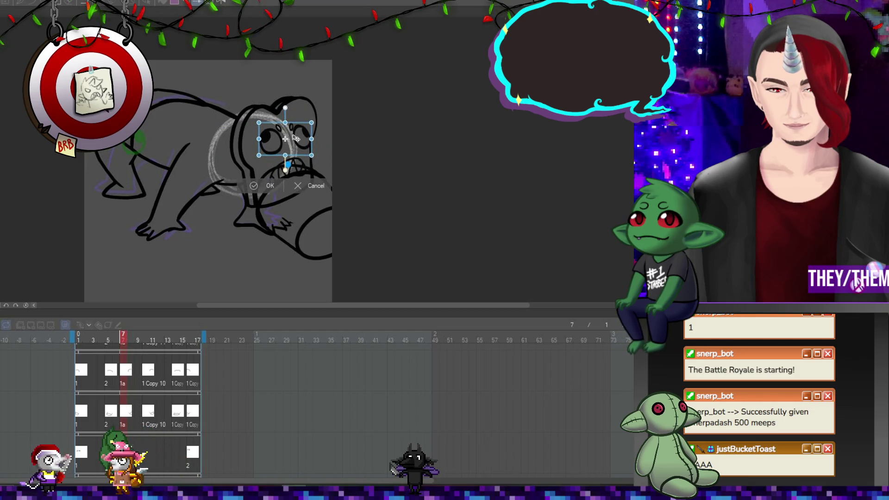
pyautogui.press('Return')
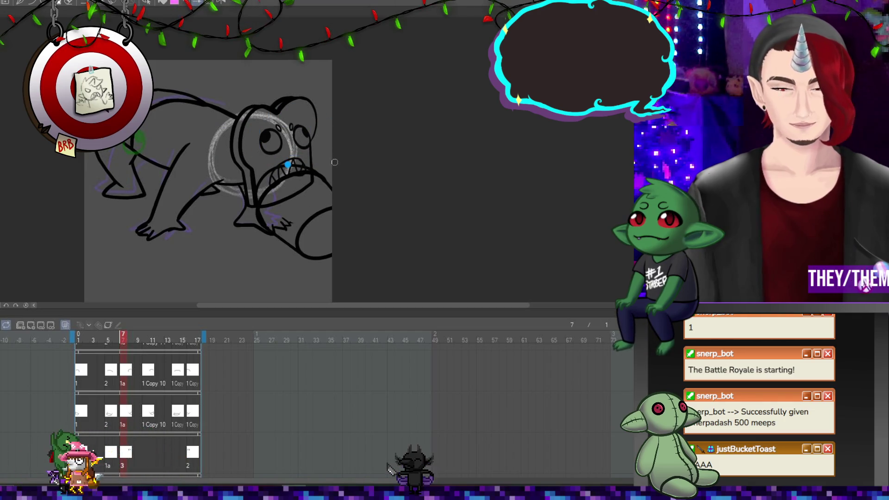
# Nudge the frame 7 eyes up and stretch them up and to the right
pyautogui.hotkey('ctrl', 't')
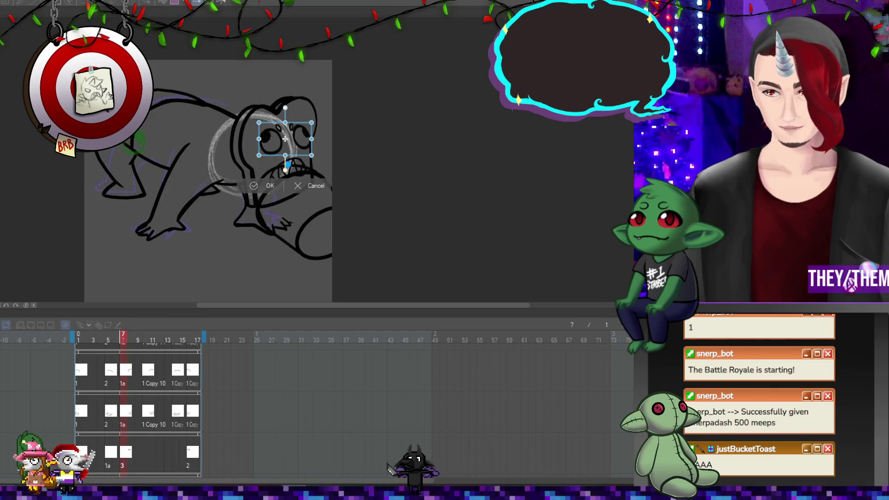
pyautogui.moveTo(267, 151); pyautogui.dragTo(257, 166)
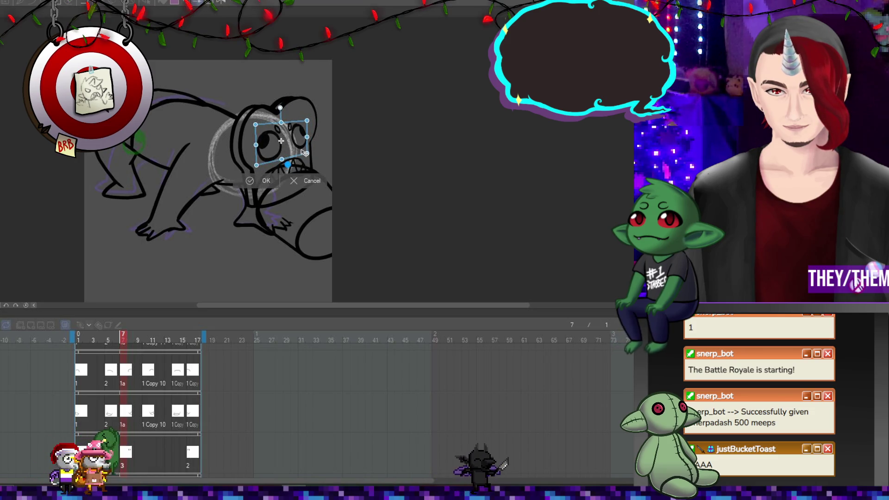
pyautogui.moveTo(307, 127)
pyautogui.mouseDown()
pyautogui.moveTo(312, 120)
pyautogui.moveTo(295, 133)
pyautogui.mouseUp()
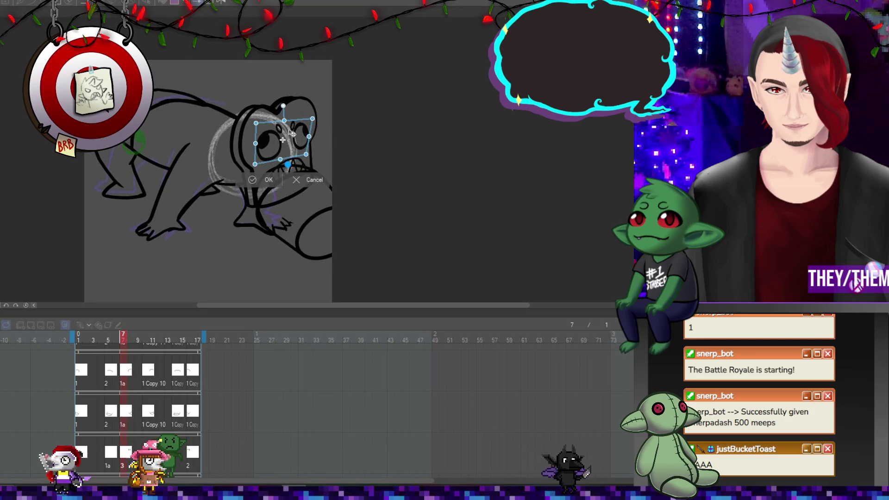
pyautogui.press('Return')
# Go to frame 10 and move its eyes left and down
pyautogui.scroll(-2, 306, 148)
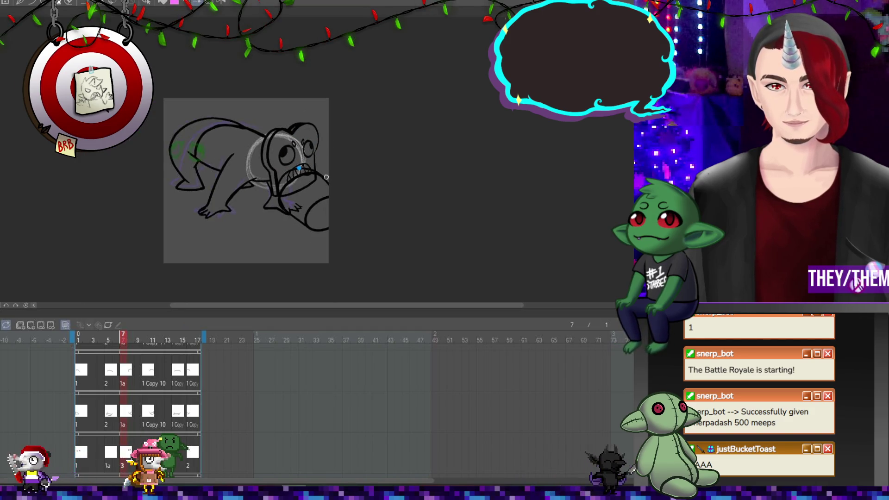
pyautogui.scroll(3, 314, 156)
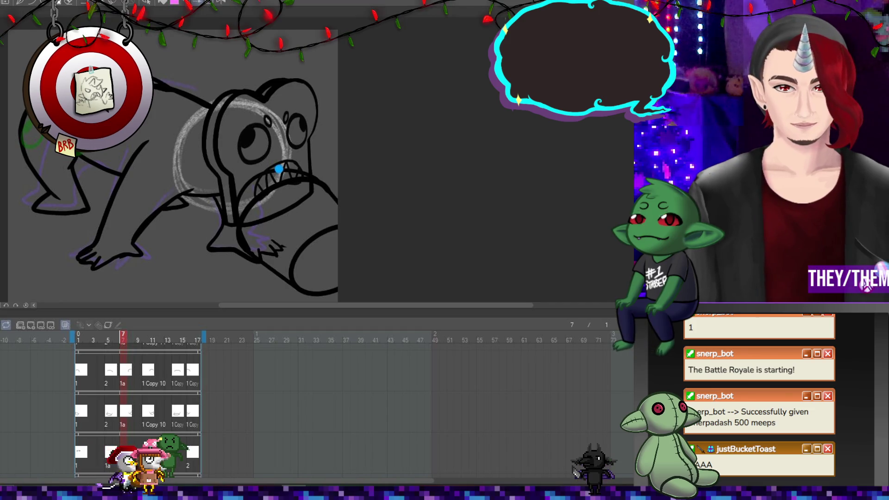
pyautogui.rightClick(142, 435)
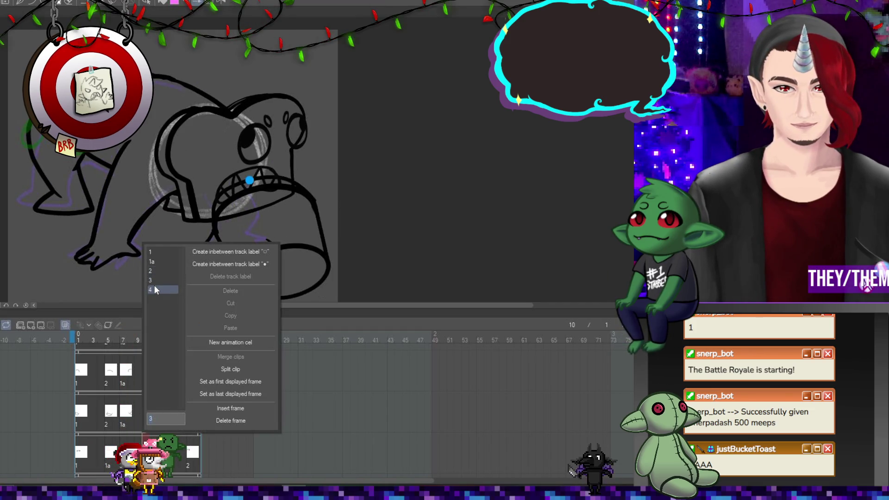
pyautogui.press('Escape')
pyautogui.click(178, 464)
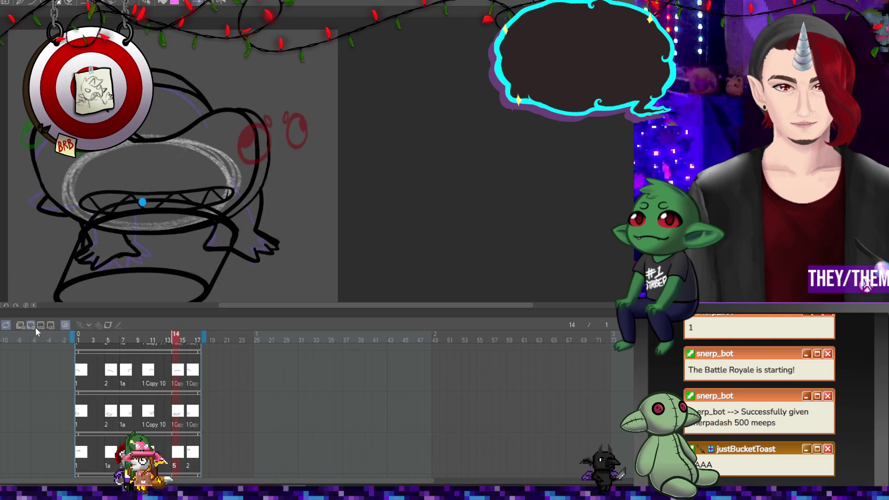
pyautogui.click(145, 338)
pyautogui.hotkey('ctrl', 't')
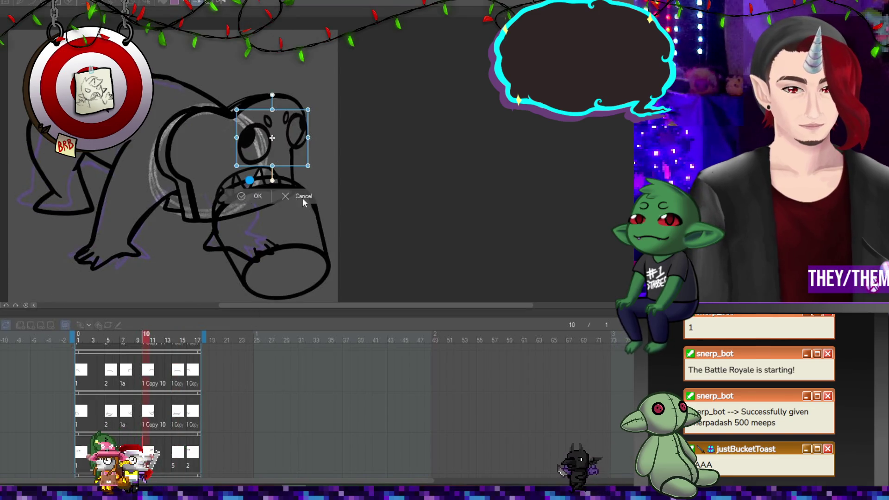
pyautogui.moveTo(288, 128); pyautogui.dragTo(258, 143)
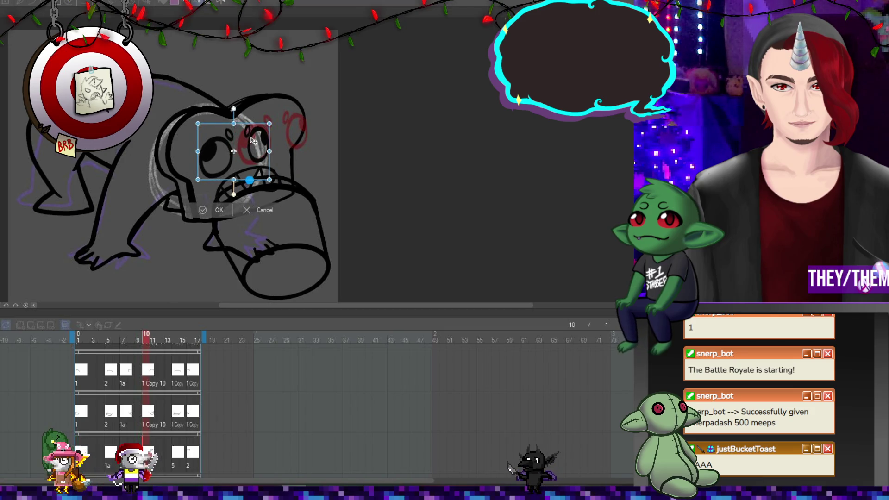
pyautogui.press('Return')
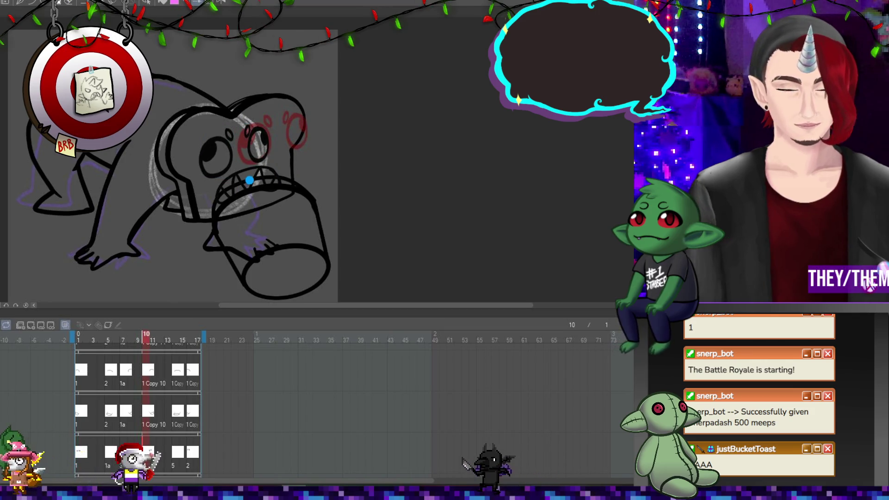
# Skew, widen and slightly tilt the frame 10 eyes clockwise
pyautogui.hotkey('ctrl', 't')
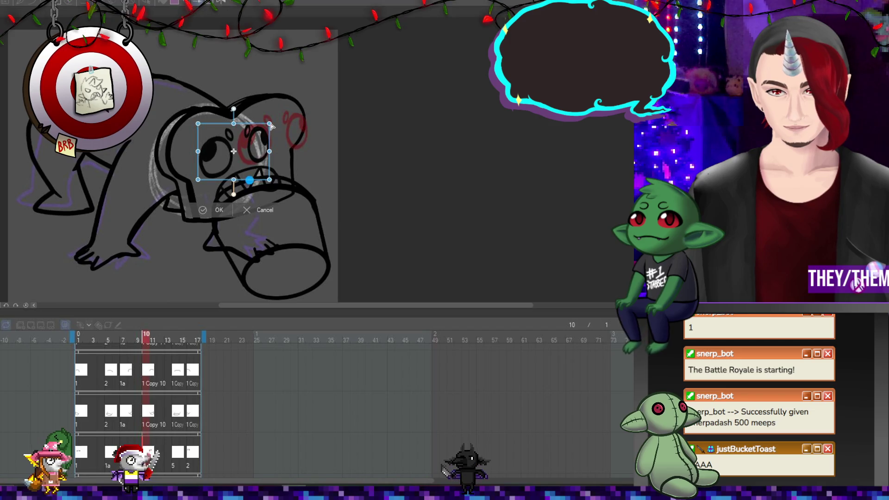
pyautogui.moveTo(269, 123); pyautogui.dragTo(279, 121)
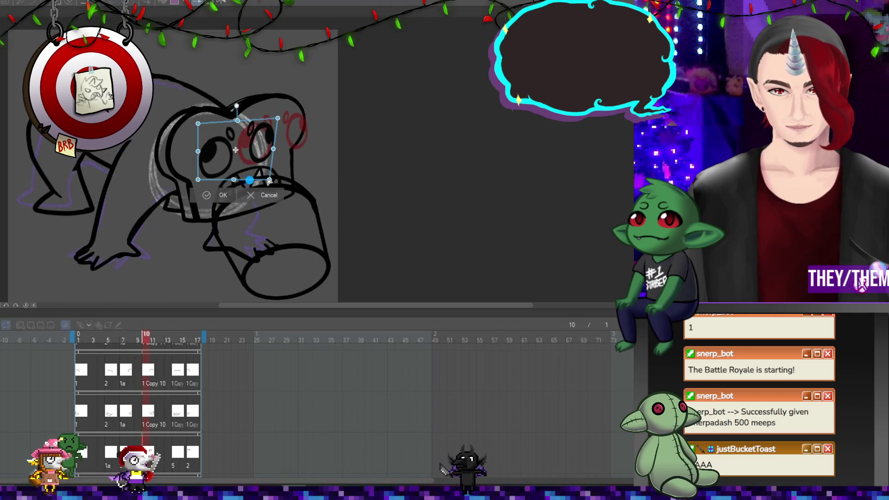
pyautogui.moveTo(269, 180); pyautogui.dragTo(275, 180)
pyautogui.moveTo(266, 143); pyautogui.dragTo(271, 144)
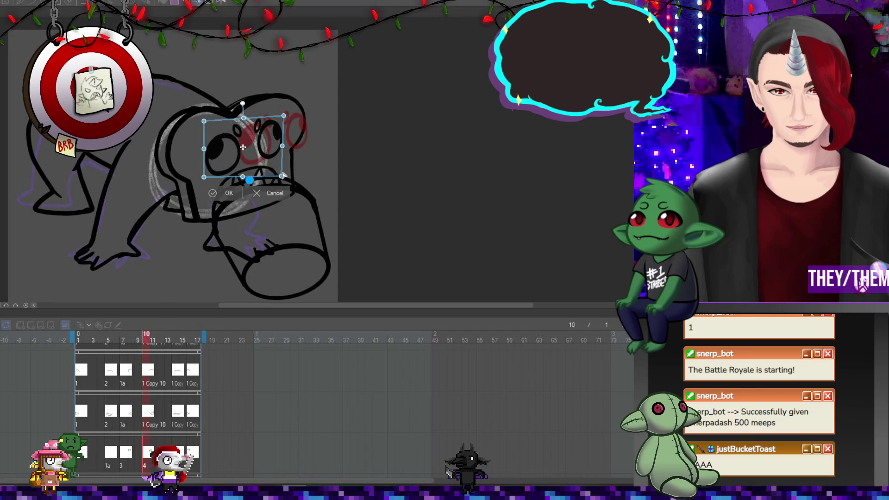
pyautogui.moveTo(204, 122); pyautogui.dragTo(209, 132)
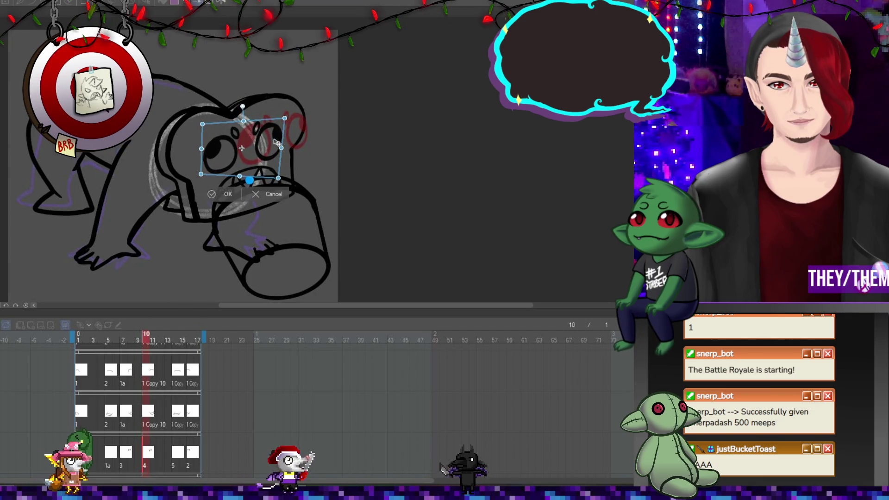
pyautogui.moveTo(292, 138); pyautogui.dragTo(294, 140)
pyautogui.press('Return')
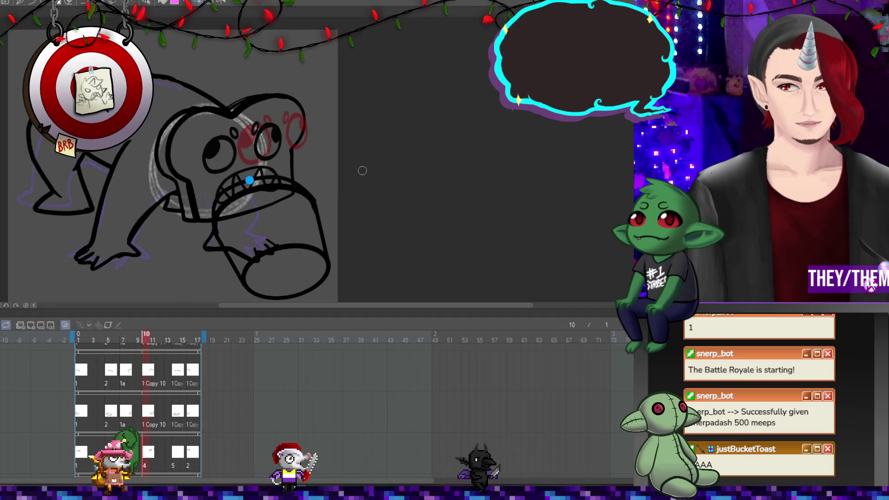
# Play and stop the animation preview, then go to frame 5 by way of frame 7
pyautogui.press('space')
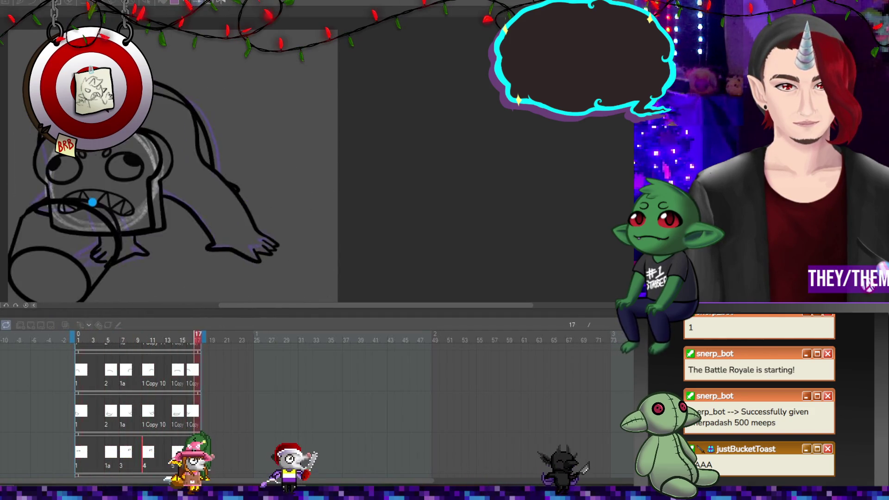
pyautogui.press('space')
pyautogui.click(126, 414)
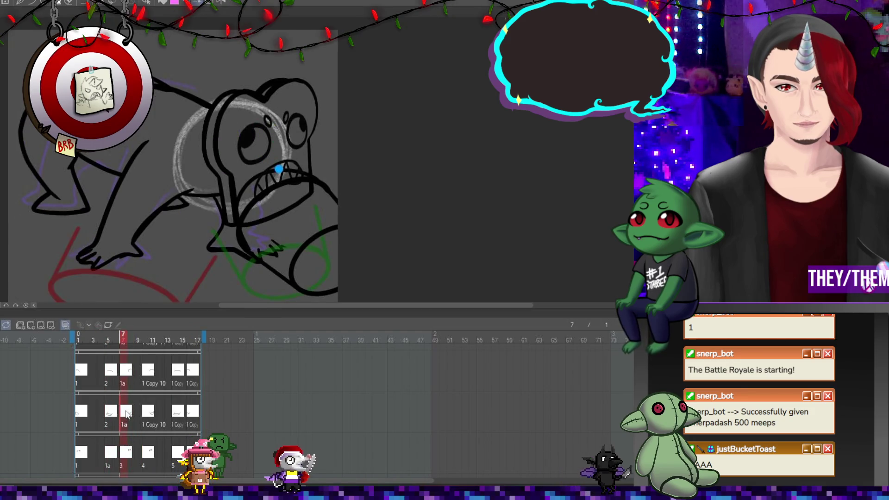
pyautogui.click(110, 457)
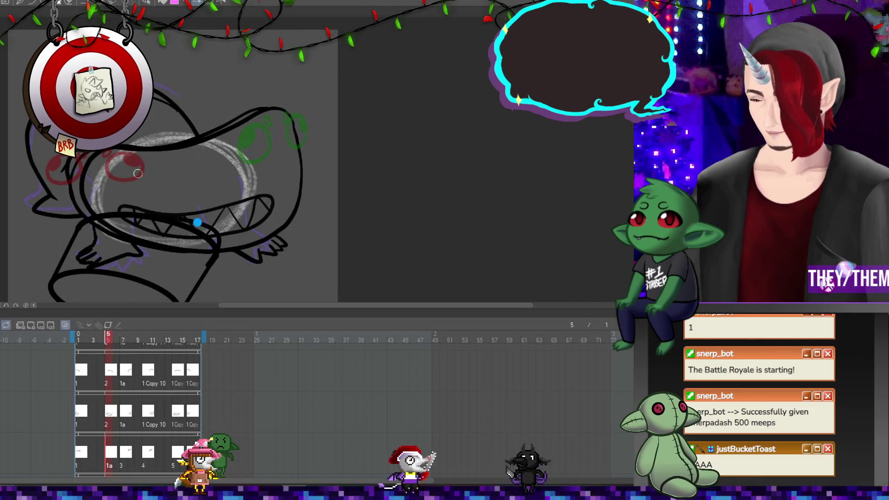
# Draw arcs and black pupils for both eyes on frame 5
pyautogui.moveTo(146, 172)
pyautogui.mouseDown()
pyautogui.moveTo(132, 183)
pyautogui.moveTo(161, 195)
pyautogui.moveTo(173, 194)
pyautogui.moveTo(174, 171)
pyautogui.mouseUp()
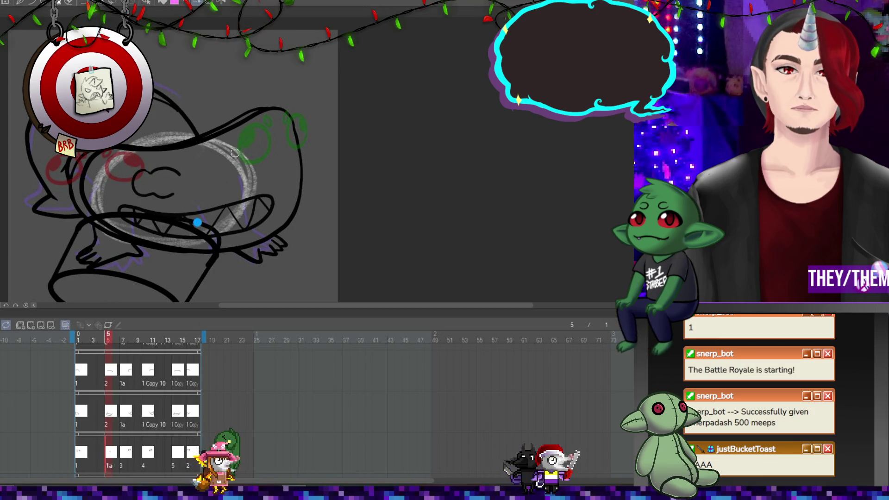
pyautogui.moveTo(170, 180); pyautogui.dragTo(147, 184)
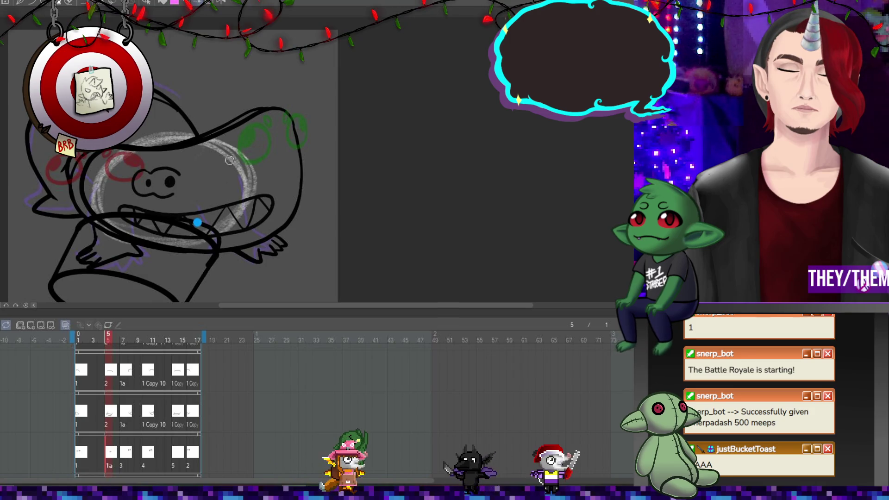
pyautogui.moveTo(227, 161)
pyautogui.mouseDown()
pyautogui.moveTo(243, 154)
pyautogui.moveTo(253, 182)
pyautogui.moveTo(249, 171)
pyautogui.mouseUp()
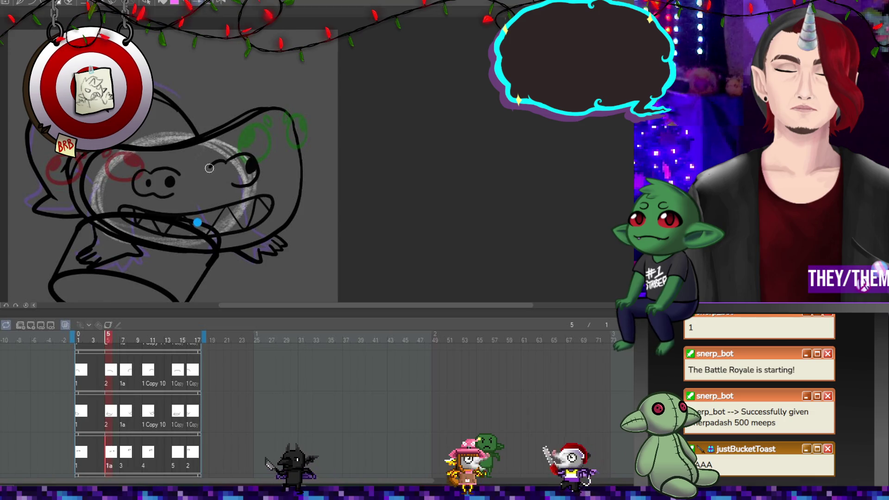
pyautogui.moveTo(203, 169); pyautogui.dragTo(220, 163)
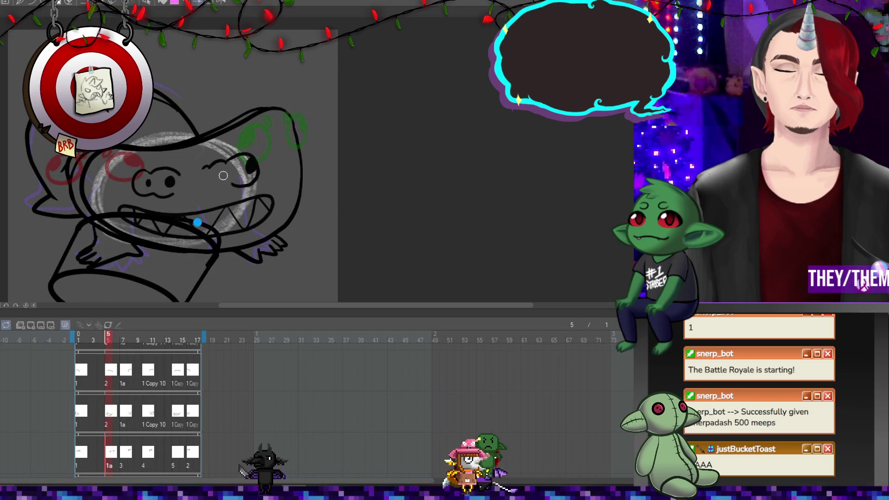
pyautogui.moveTo(223, 178); pyautogui.dragTo(224, 172)
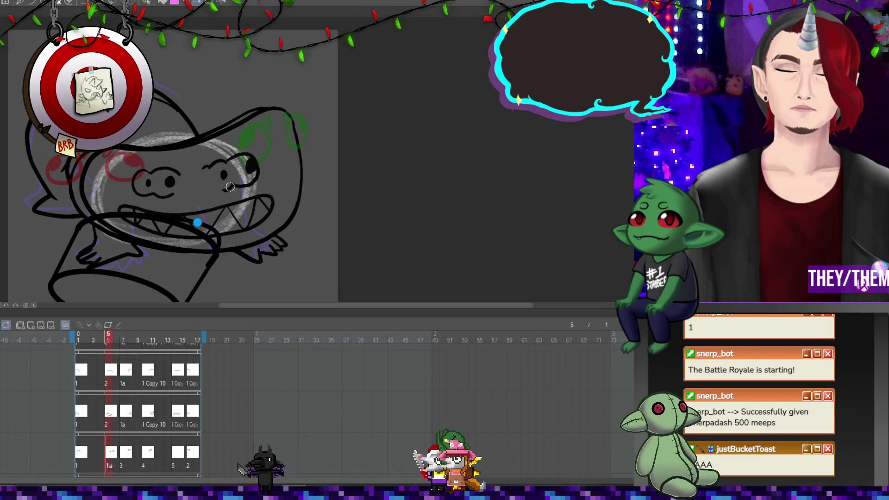
# Preview the animation, return to frame 5 and add a stroke along the right eye
pyautogui.press('space')
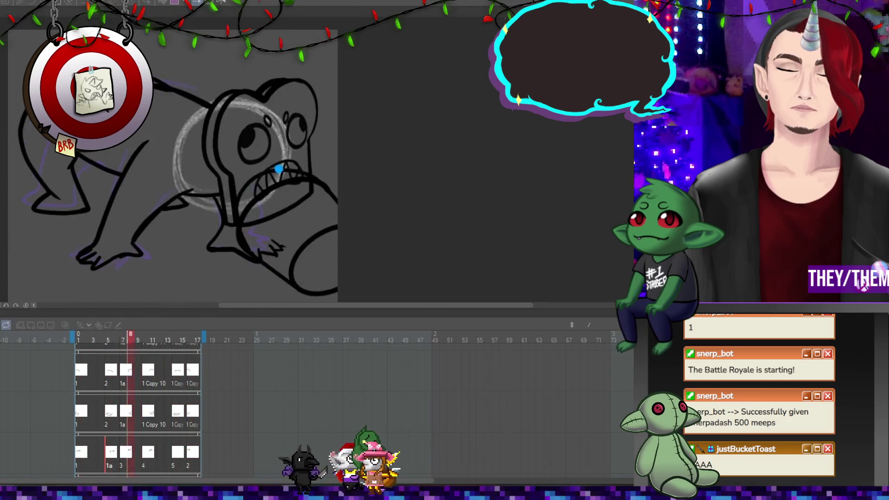
pyautogui.press('space')
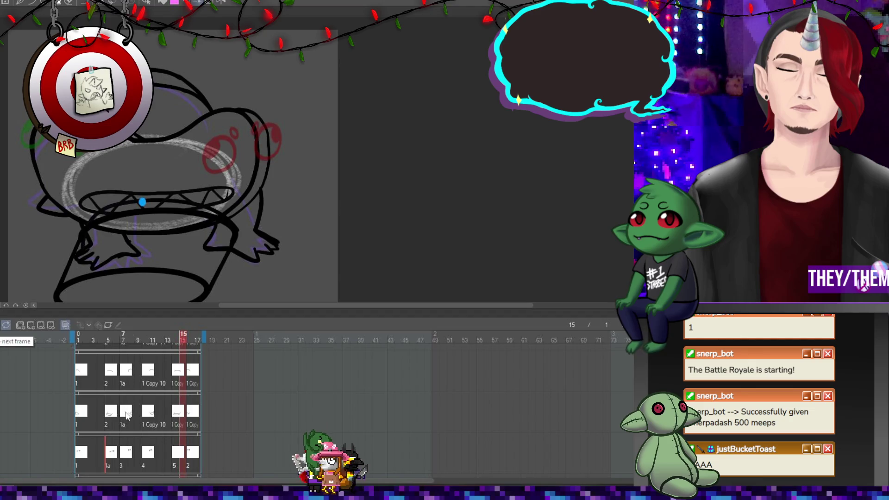
pyautogui.click(123, 341)
pyautogui.click(108, 341)
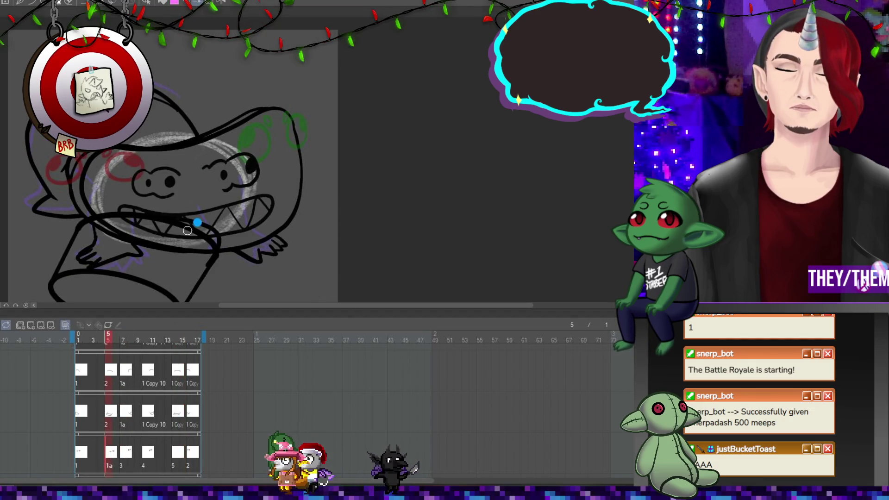
pyautogui.moveTo(204, 165); pyautogui.dragTo(210, 191)
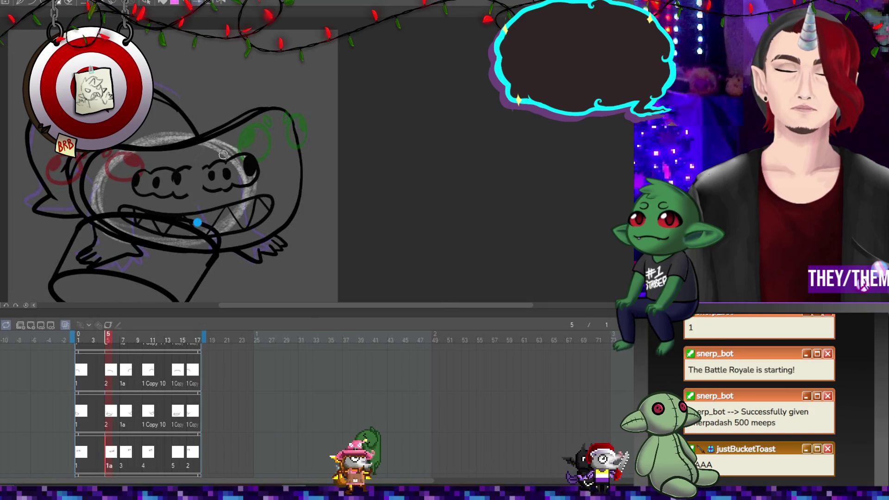
pyautogui.click(126, 417)
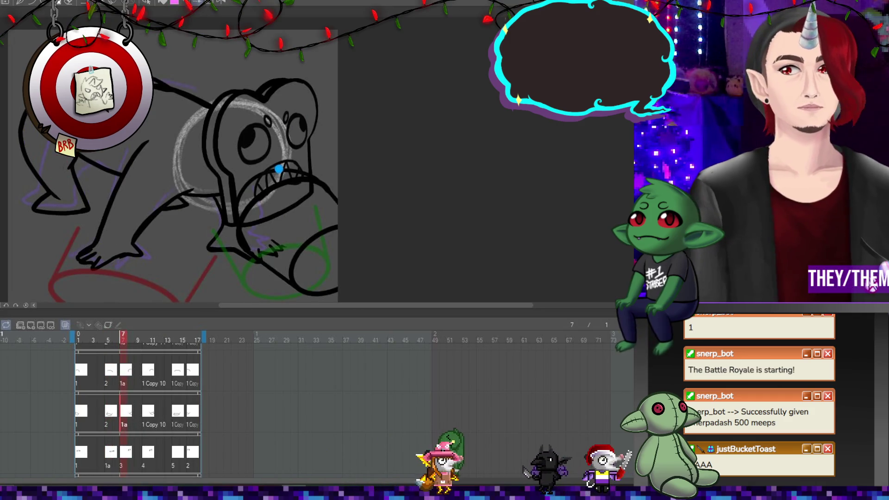
pyautogui.press('space')
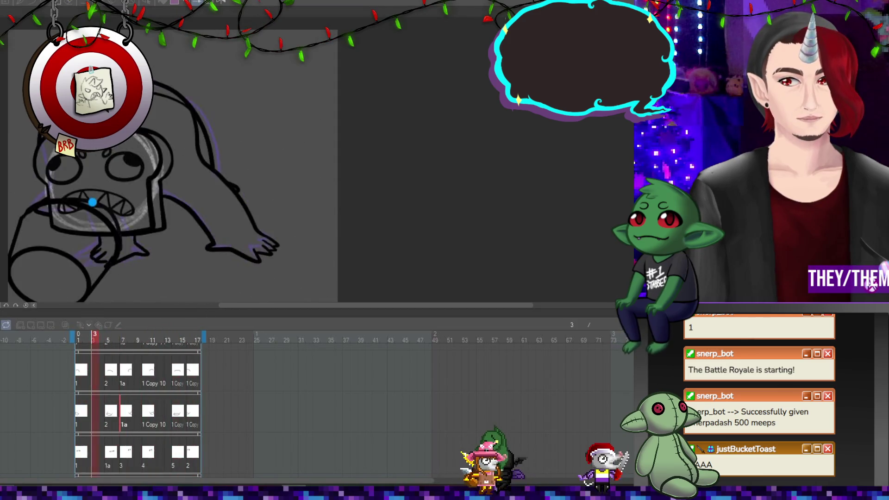
pyautogui.scroll(-3, 237, 235)
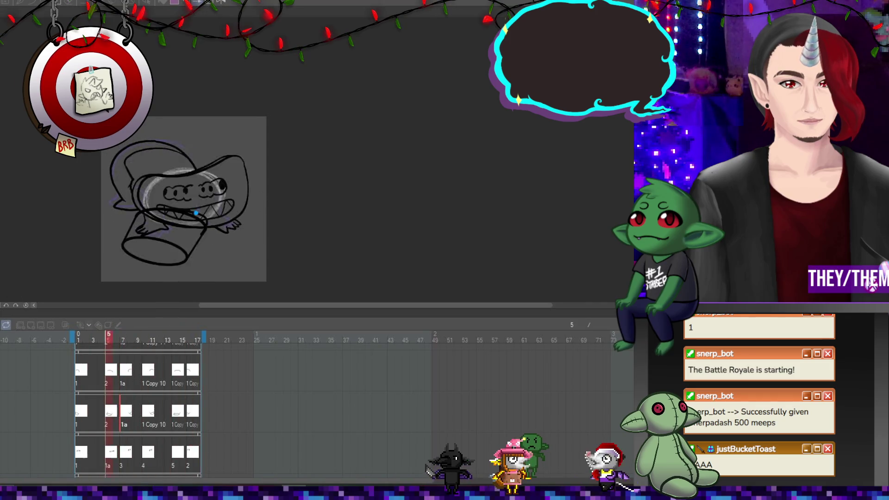
pyautogui.press('space')
pyautogui.click(116, 415)
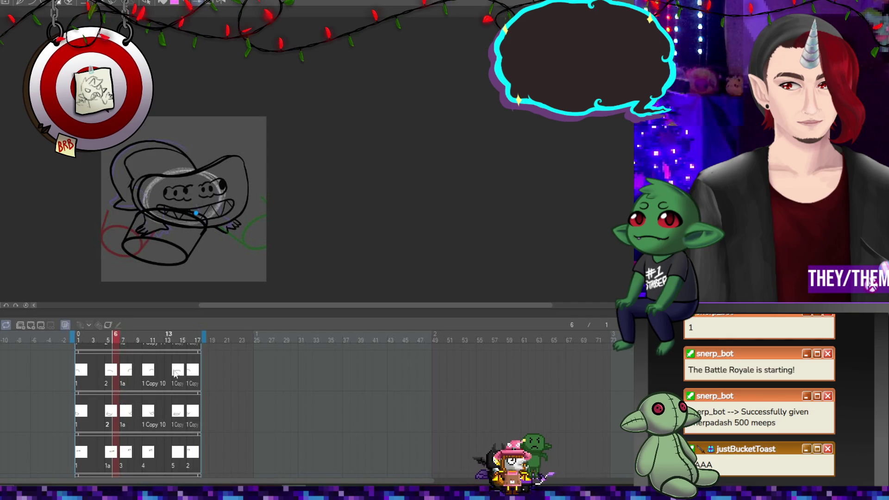
pyautogui.scroll(1, 193, 210)
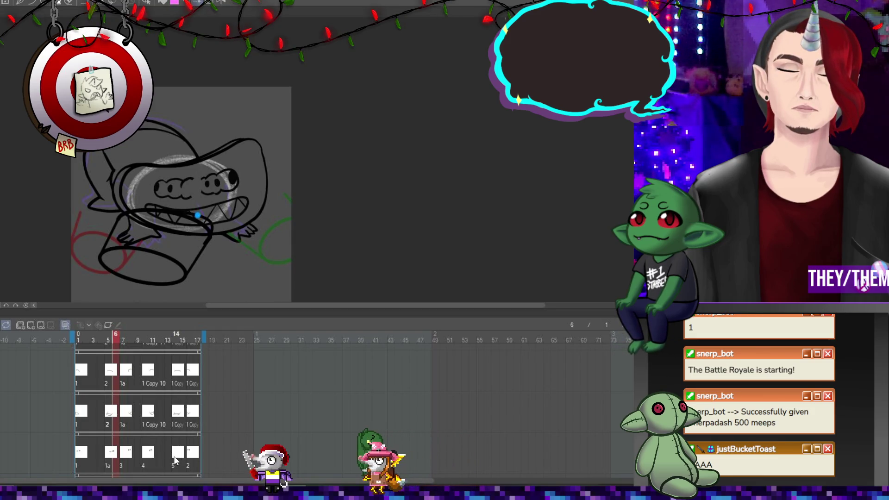
pyautogui.moveTo(115, 456); pyautogui.dragTo(112, 456)
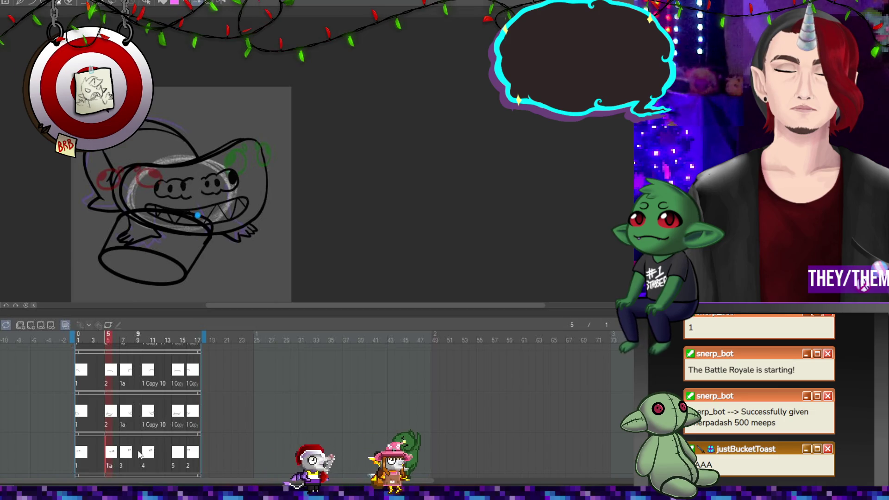
# On frame 14, sketch the left eye curve and undo a bad stroke at the right eye
pyautogui.click(178, 451)
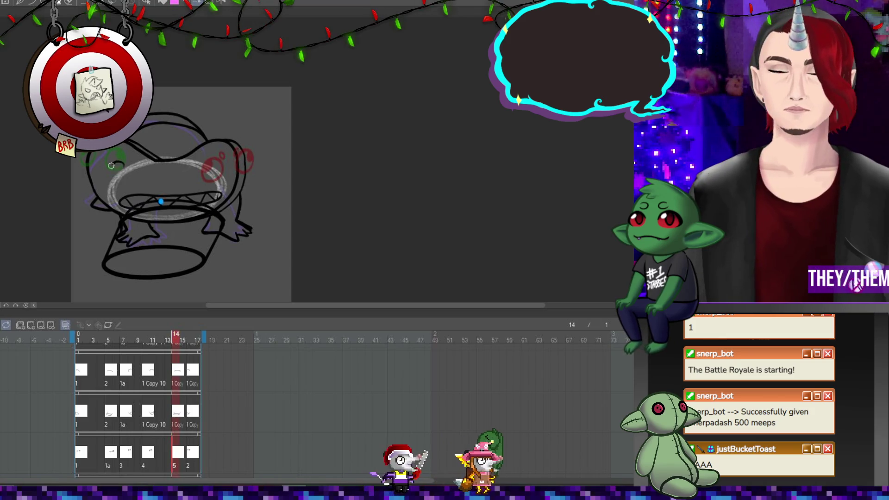
pyautogui.moveTo(122, 163); pyautogui.dragTo(128, 177)
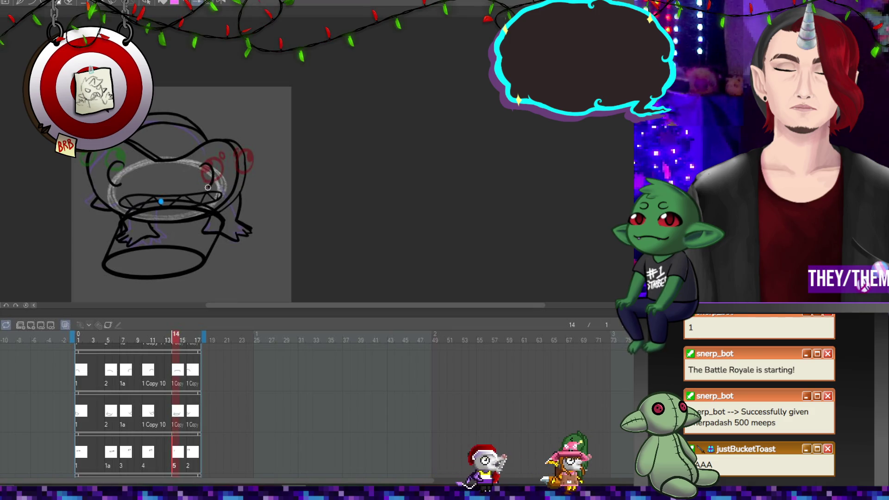
pyautogui.moveTo(209, 167); pyautogui.dragTo(199, 183)
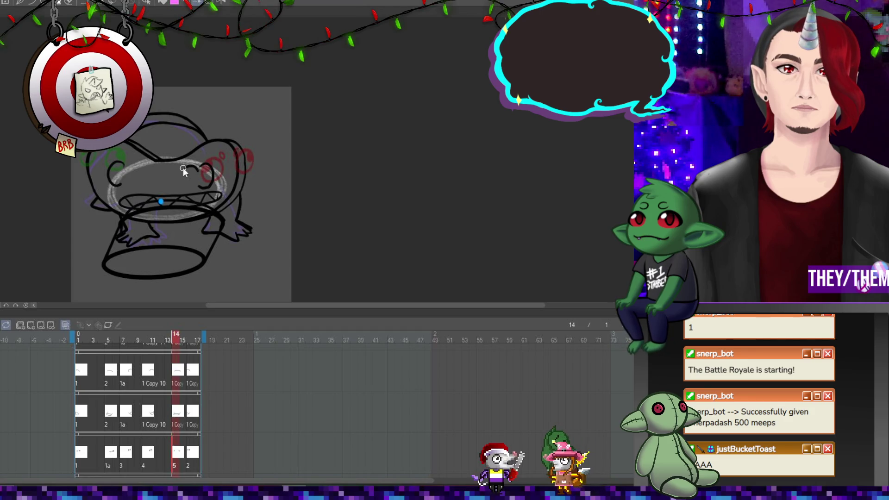
pyautogui.hotkey('ctrl', 'z')
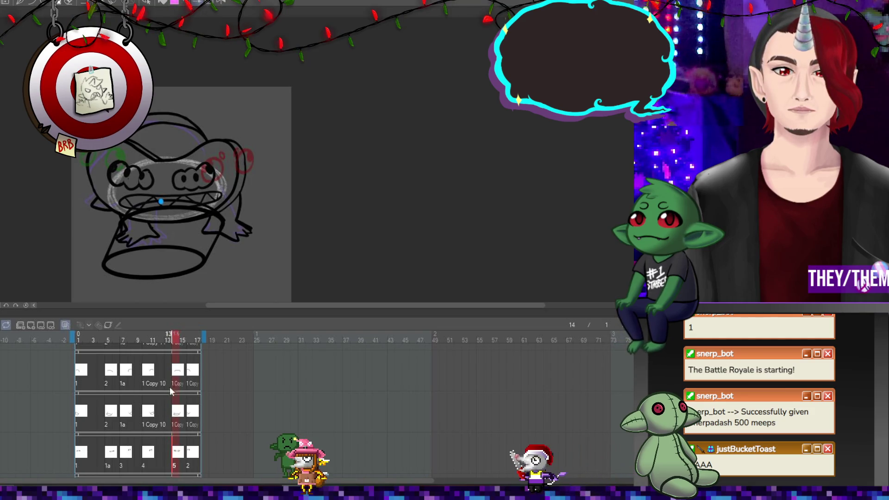
# Jump to frame 16 and play the animation to preview it
pyautogui.moveTo(170, 392); pyautogui.dragTo(195, 419)
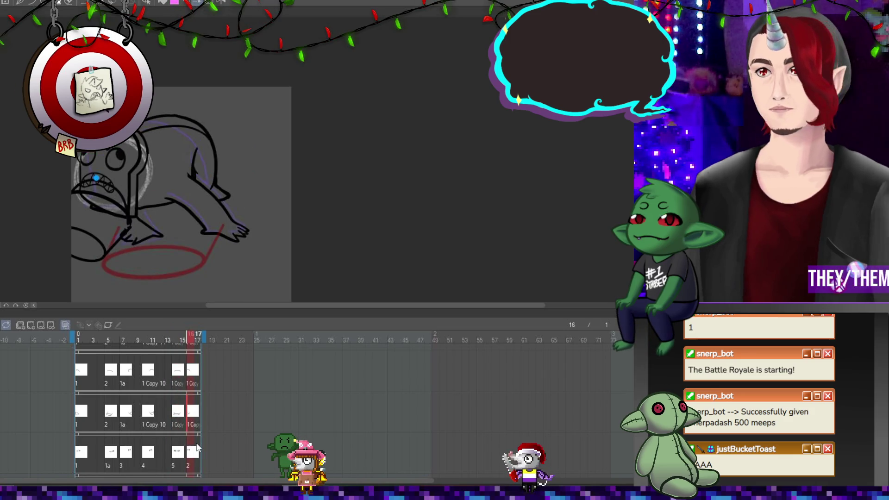
pyautogui.press('Return')
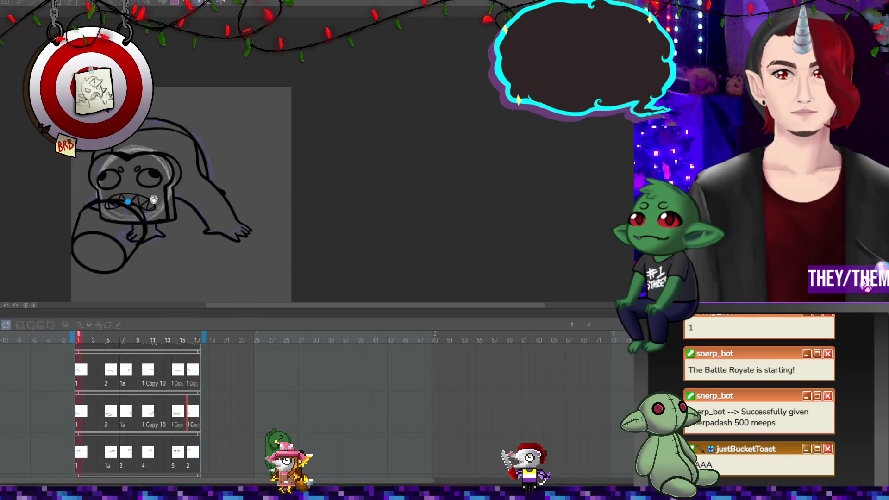
pyautogui.scroll(-2, 248, 140)
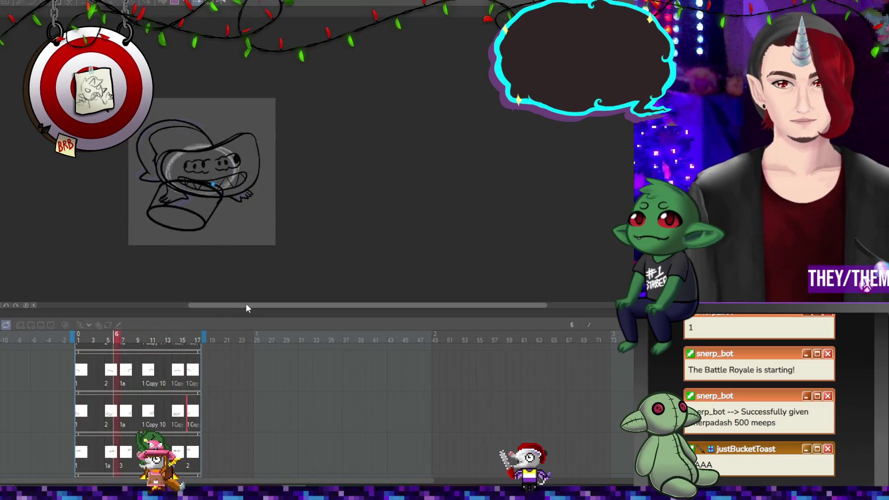
pyautogui.scroll(1, 182, 144)
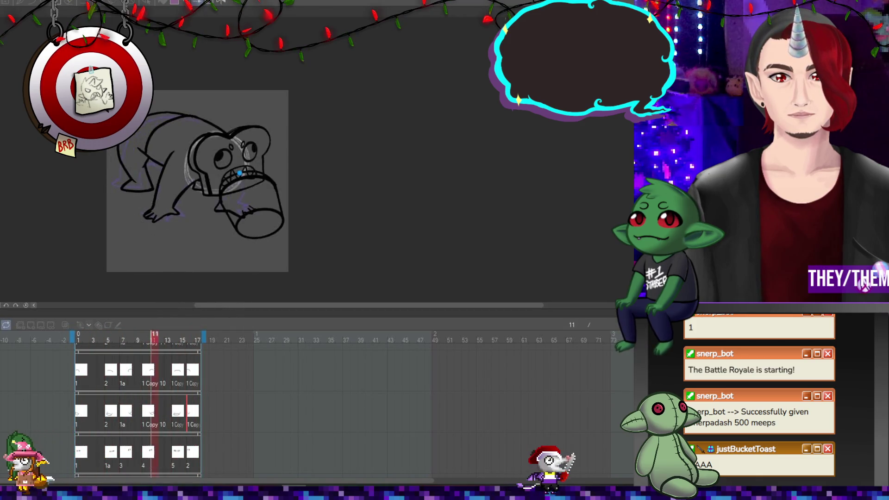
# Stop the preview and erase the stray dark blob beside the creature's eye on frame 5
pyautogui.click(115, 336)
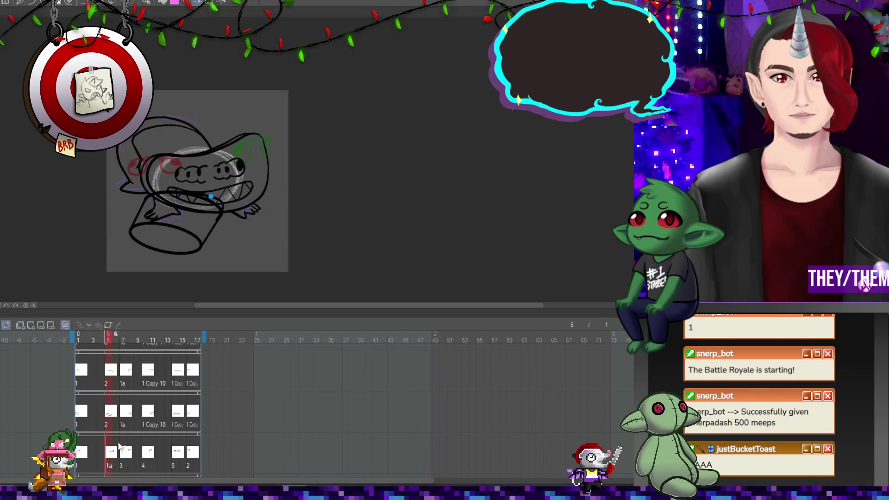
pyautogui.scroll(1, 205, 152)
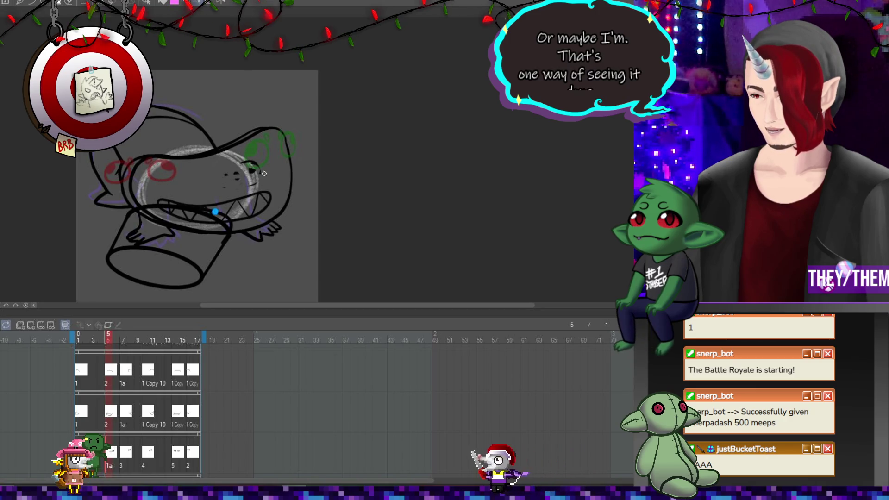
pyautogui.moveTo(246, 163)
pyautogui.mouseDown()
pyautogui.moveTo(248, 173)
pyautogui.moveTo(258, 160)
pyautogui.mouseUp()
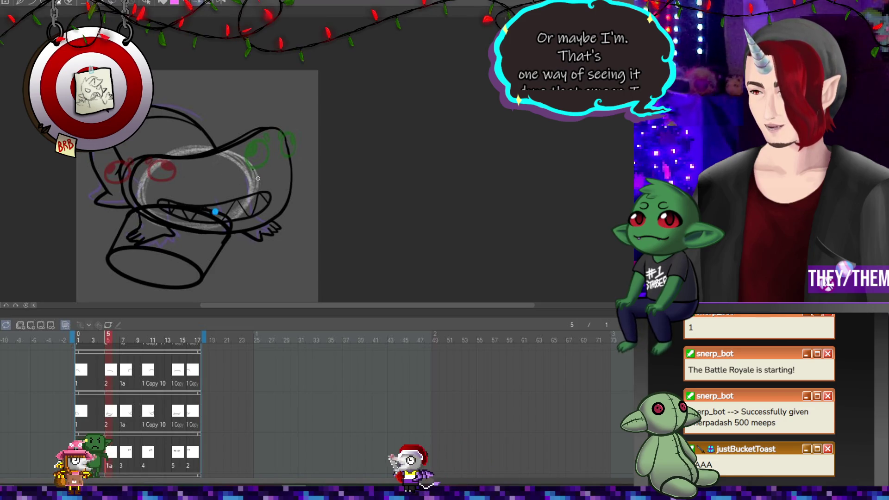
# Draw three curved dark inner-mouth strokes along the upper jaw on frame 5, then go to frame 14
pyautogui.moveTo(266, 163); pyautogui.dragTo(226, 172)
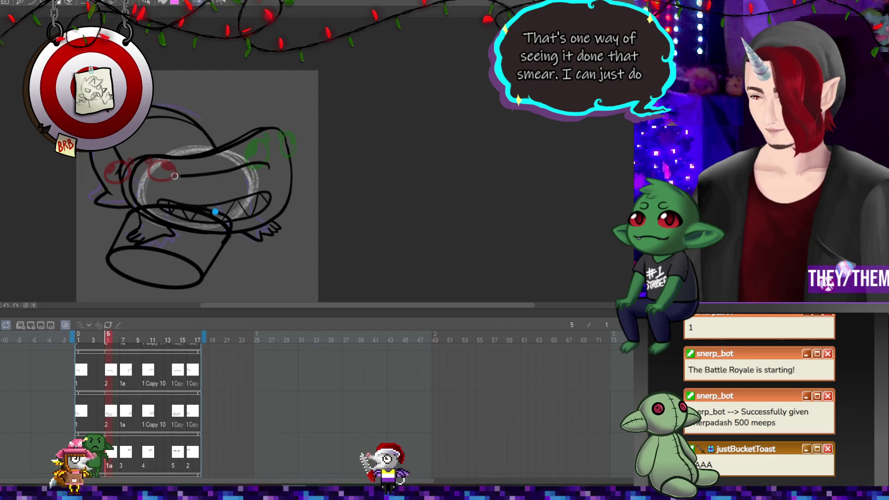
pyautogui.moveTo(165, 191); pyautogui.dragTo(220, 196)
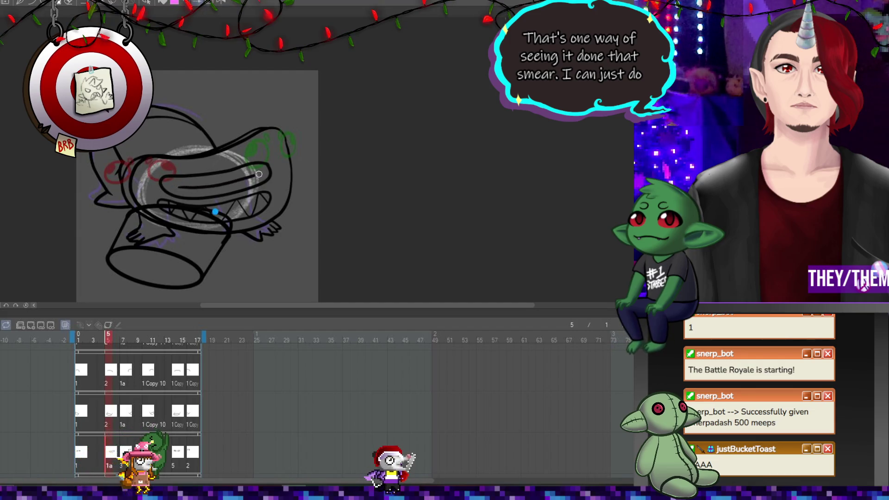
pyautogui.moveTo(196, 188)
pyautogui.mouseDown()
pyautogui.moveTo(250, 178)
pyautogui.moveTo(174, 188)
pyautogui.moveTo(250, 179)
pyautogui.mouseUp()
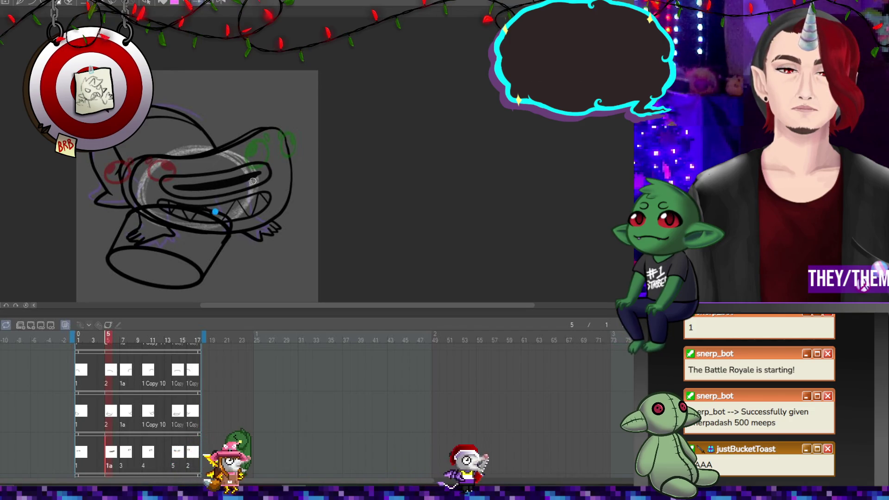
pyautogui.click(176, 411)
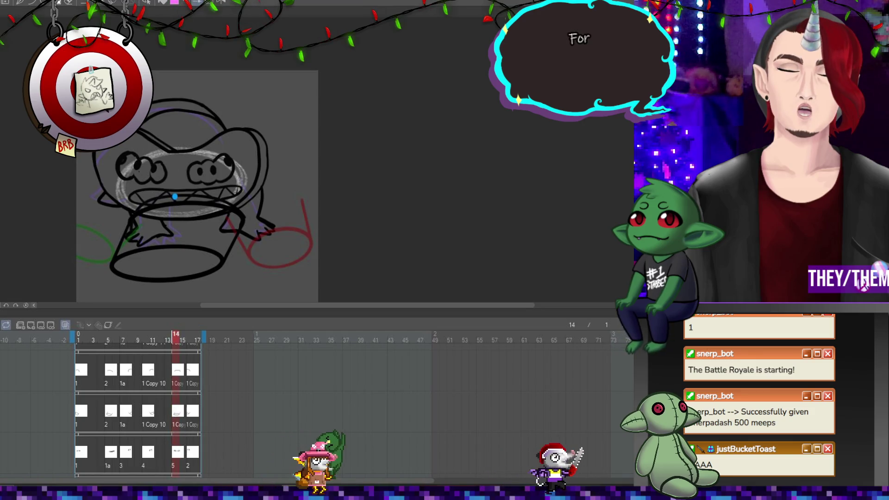
# Extend the inner mouth line leftward on frame 14 and start the animation playing
pyautogui.press('Right')
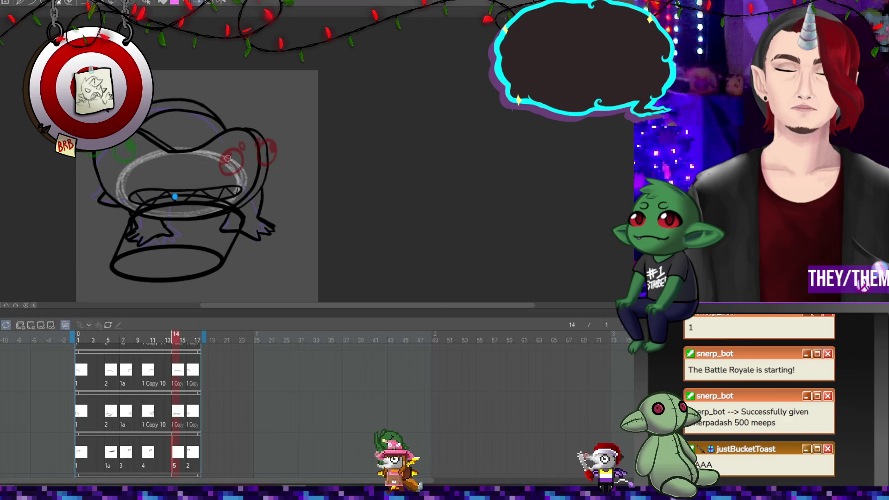
pyautogui.moveTo(195, 165)
pyautogui.mouseDown()
pyautogui.moveTo(117, 154)
pyautogui.moveTo(208, 173)
pyautogui.moveTo(241, 163)
pyautogui.moveTo(134, 160)
pyautogui.moveTo(208, 171)
pyautogui.mouseUp()
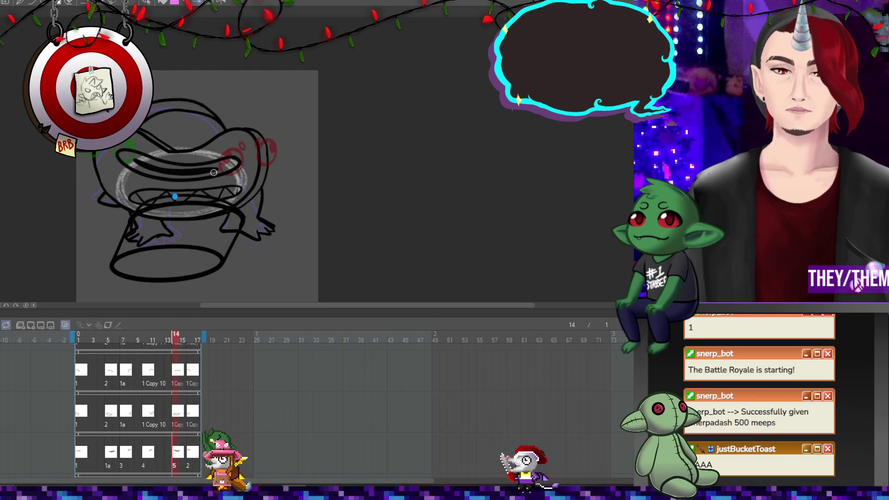
pyautogui.press('Left')
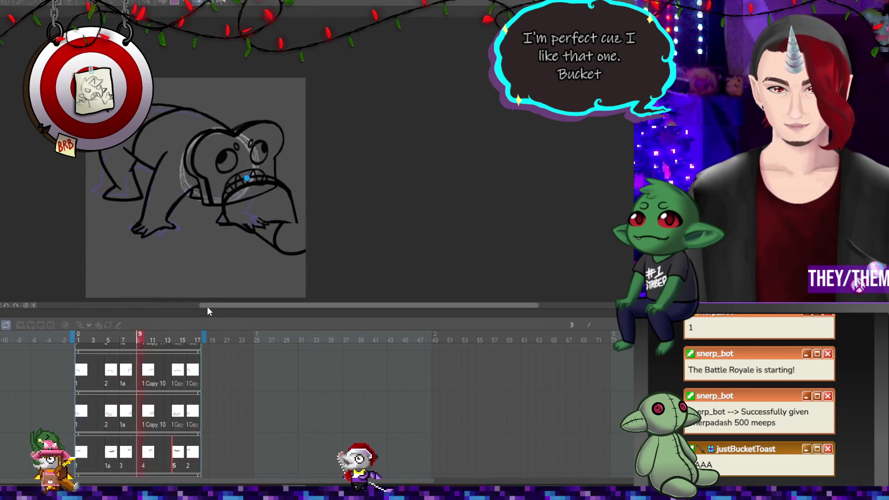
# Adjust the canvas view and turn off onion skinning
pyautogui.moveTo(207, 307); pyautogui.dragTo(185, 304)
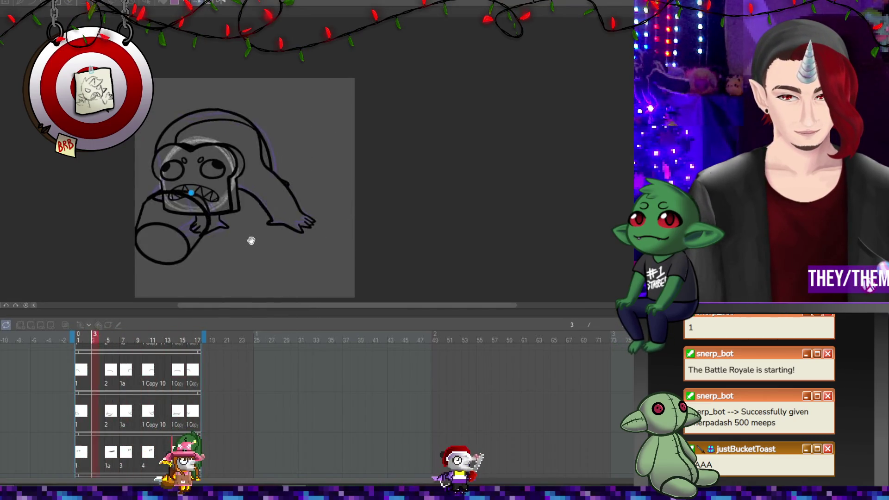
pyautogui.scroll(-2, 251, 240)
pyautogui.scroll(1, 201, 221)
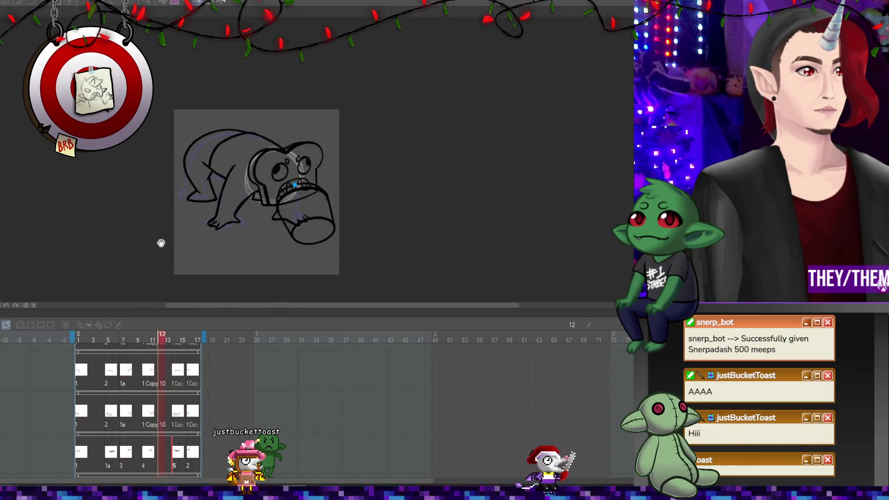
pyautogui.scroll(1, 169, 237)
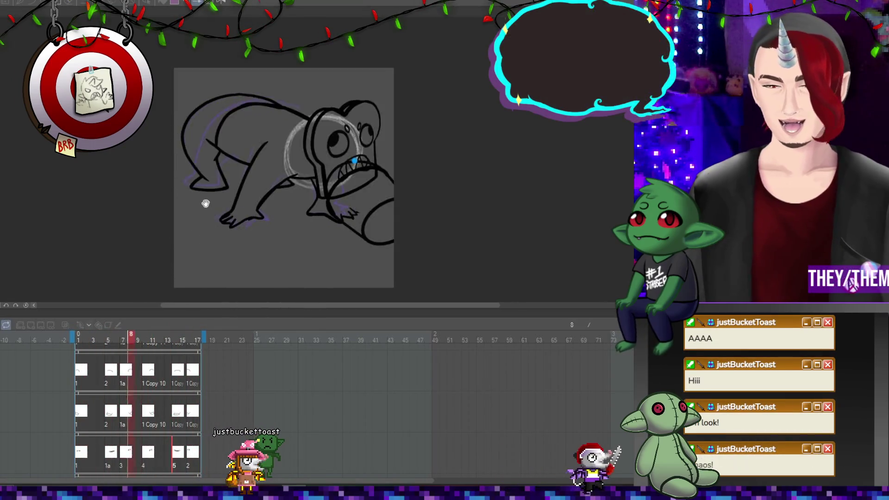
pyautogui.moveTo(217, 306); pyautogui.dragTo(201, 304)
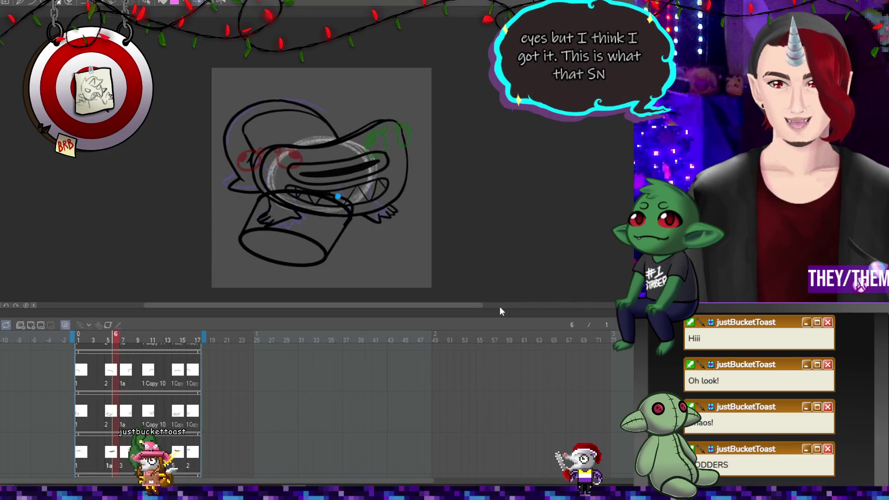
pyautogui.click(65, 325)
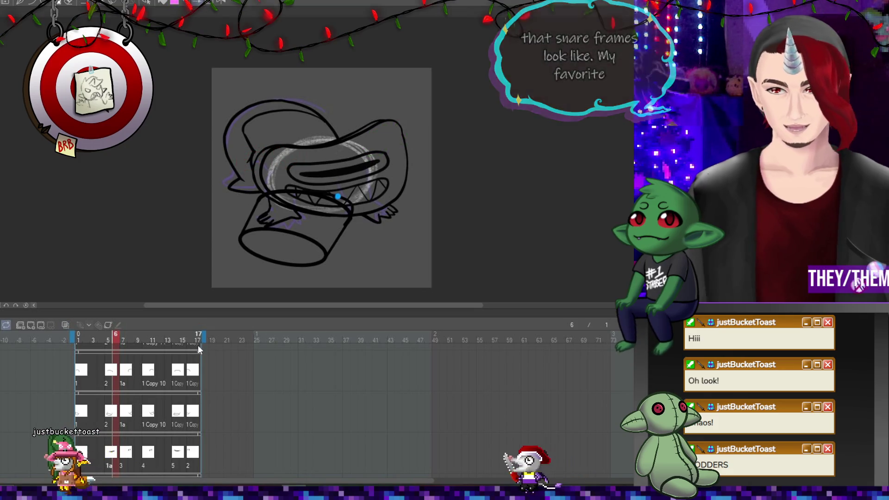
# Jump to frame 14, stop playback, and step to frame 5
pyautogui.click(178, 453)
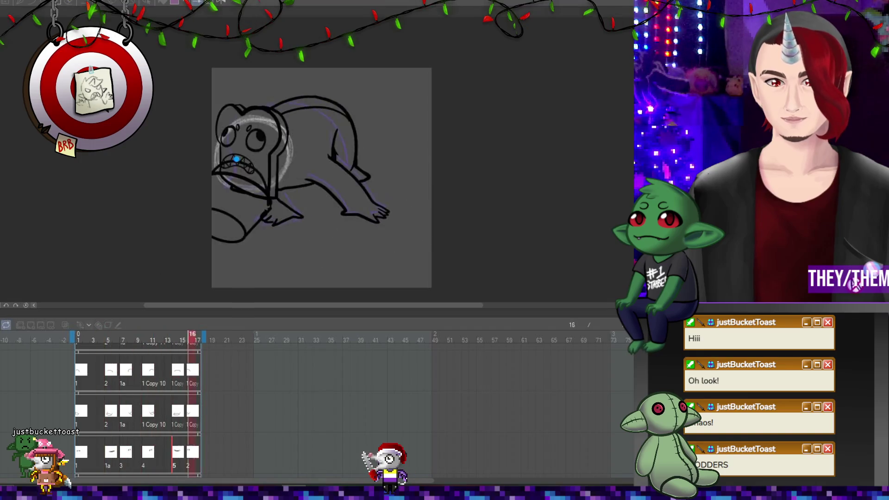
pyautogui.press('space')
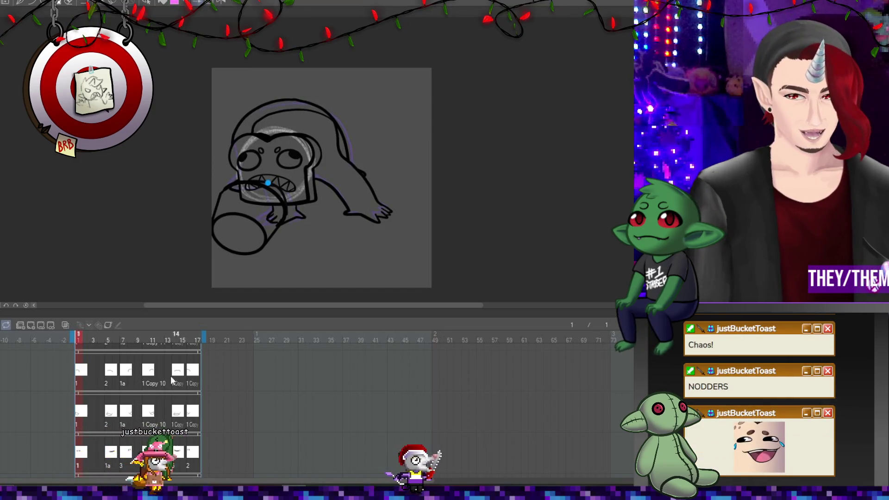
pyautogui.press('Right')
pyautogui.press('Right')
pyautogui.press('Right')
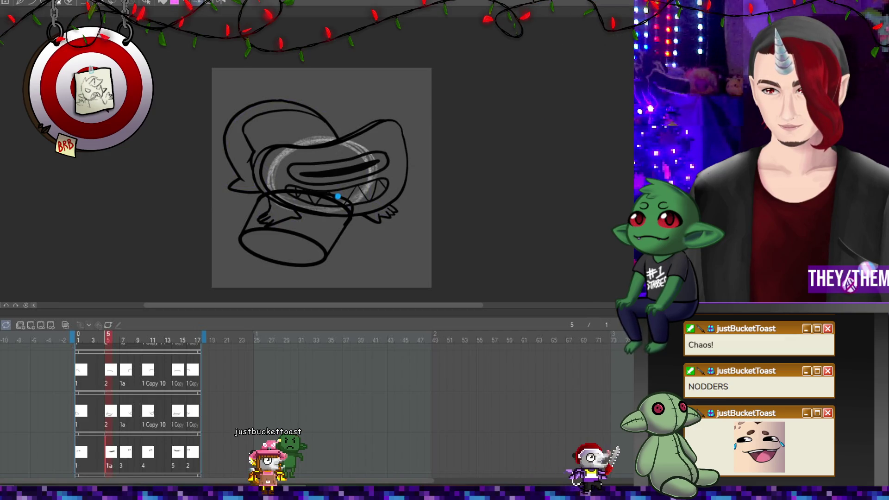
pyautogui.scroll(-2, 338, 197)
pyautogui.scroll(2, 354, 219)
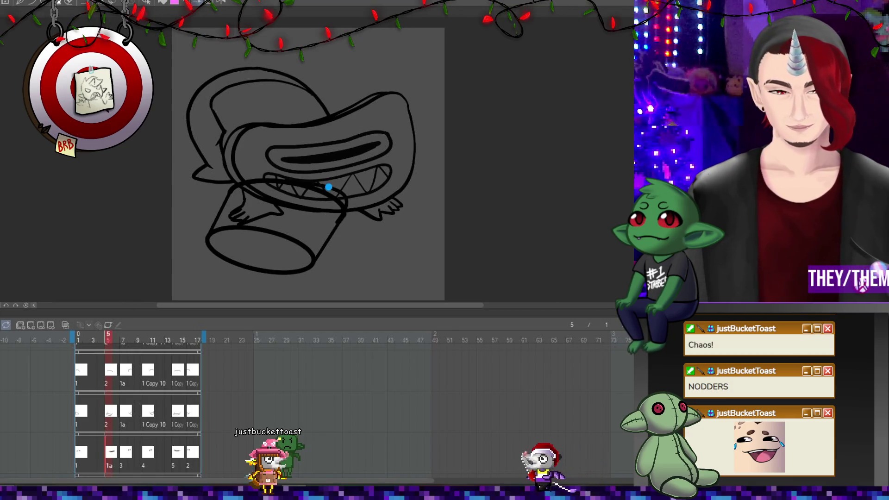
# Step through frames 3 to 13 and toggle the teeth lines off and on with undo/redo to compare
pyautogui.press('Left')
pyautogui.press('Left')
pyautogui.press('Right')
pyautogui.press('Right')
pyautogui.press('Right')
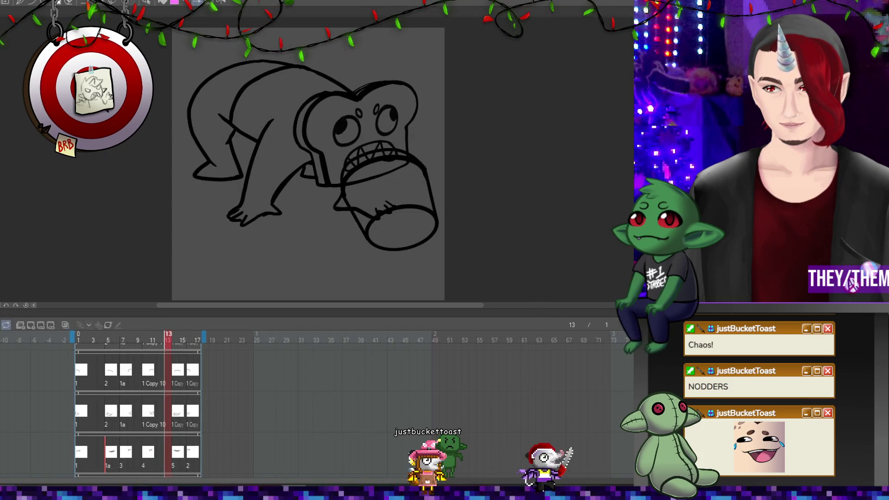
pyautogui.hotkey('ctrl', 'z')
pyautogui.hotkey('ctrl', 'y')
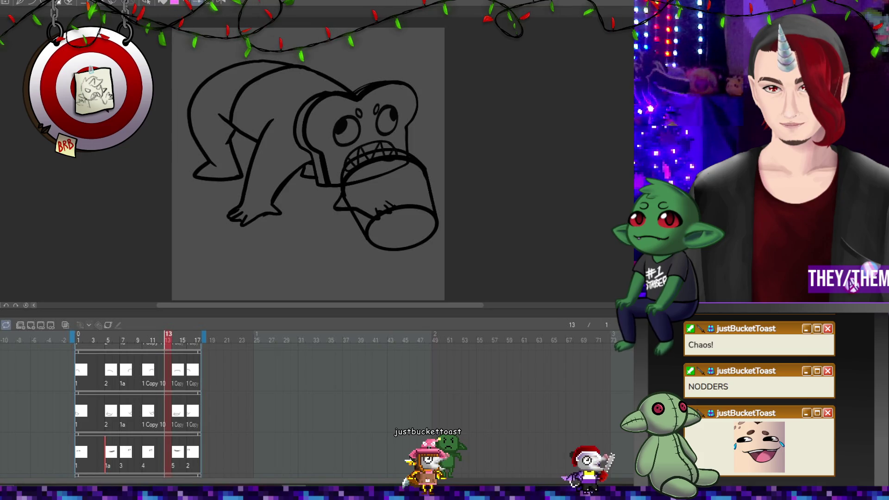
pyautogui.hotkey('ctrl', 'z')
pyautogui.hotkey('ctrl', 'y')
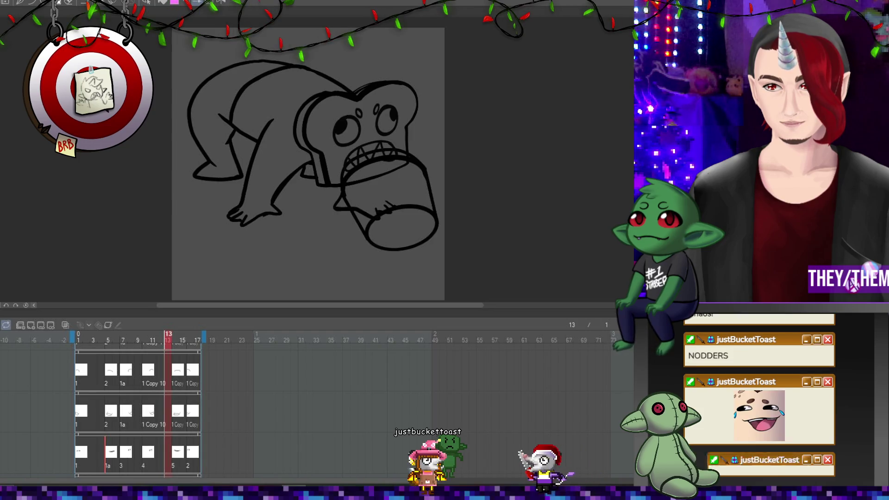
# Toggle the eyes, teeth and mouth lines to check them, then add a new empty top track
pyautogui.hotkey('ctrl', 'z')
pyautogui.hotkey('ctrl', 'y')
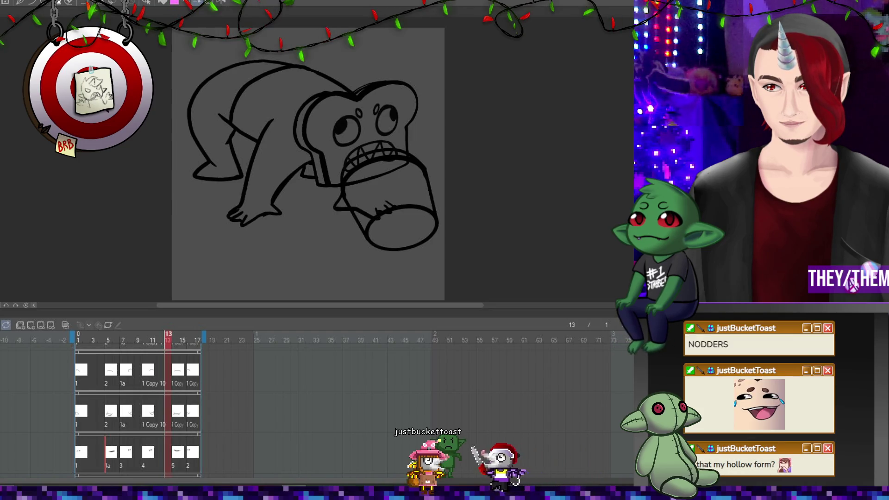
pyautogui.hotkey('ctrl', 'z')
pyautogui.hotkey('ctrl', 'y')
pyautogui.hotkey('ctrl', 'z')
pyautogui.hotkey('ctrl', 'y')
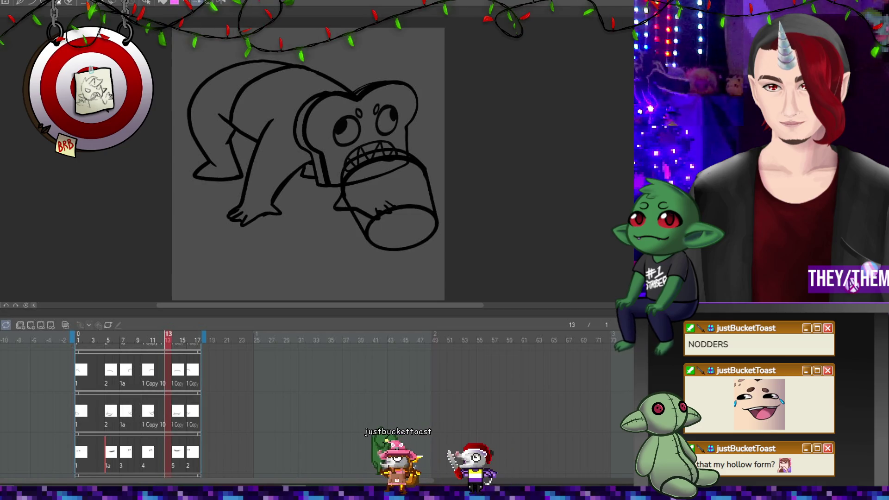
pyautogui.hotkey('ctrl', 'y')
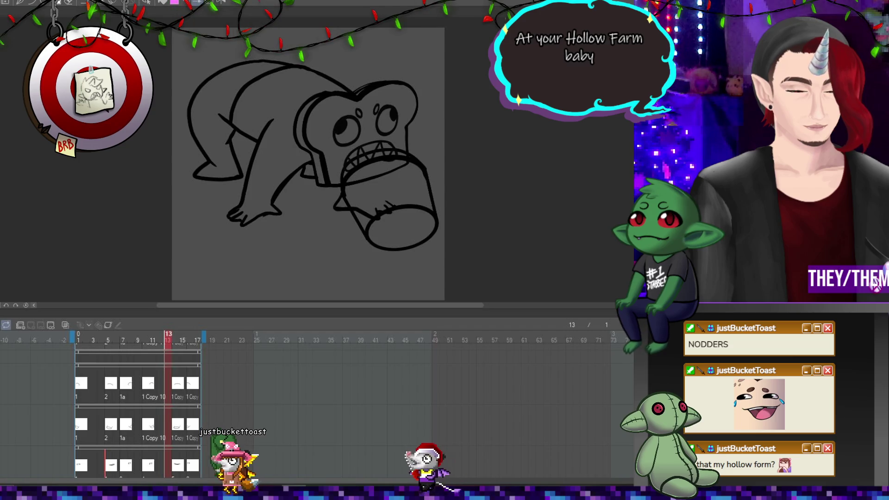
# Check frames 5 and 14, clear the bottom track's cels, and return to frame 1
pyautogui.click(109, 429)
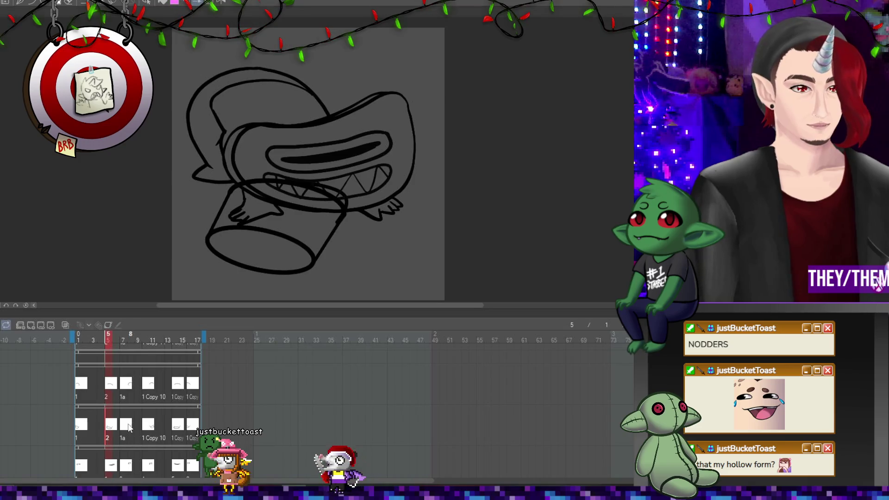
pyautogui.click(177, 428)
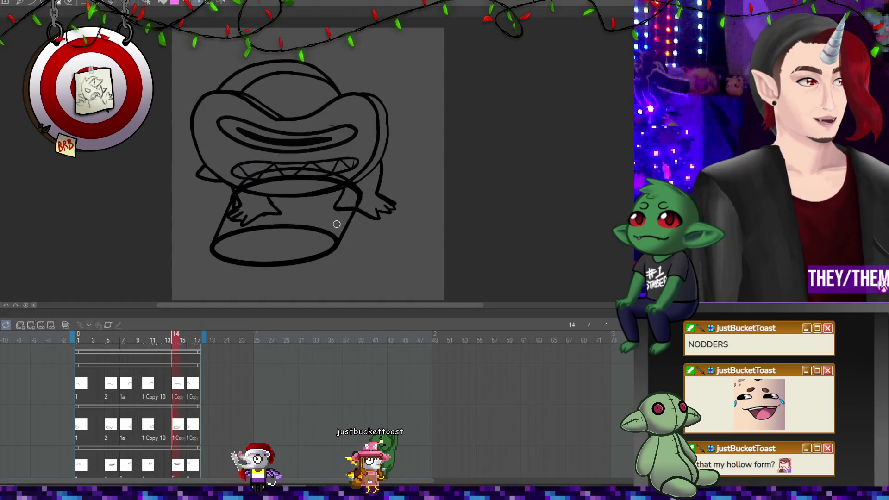
pyautogui.scroll(-1, 336, 224)
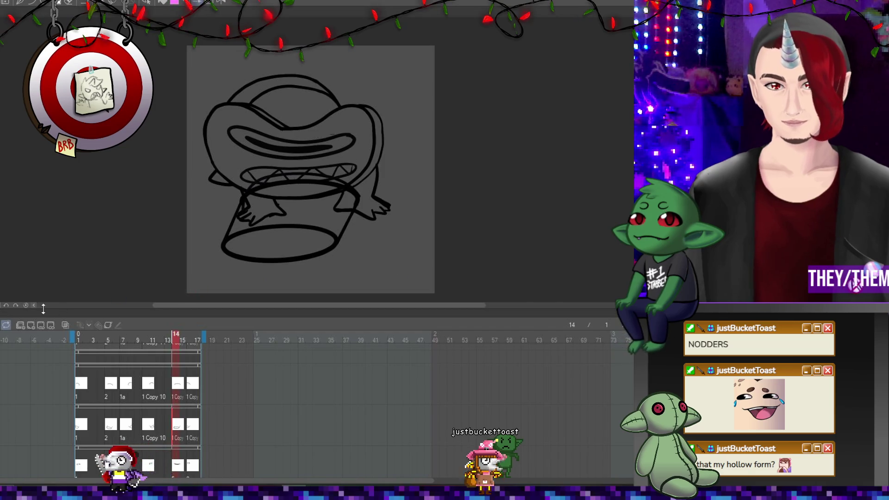
pyautogui.click(19, 326)
pyautogui.click(31, 325)
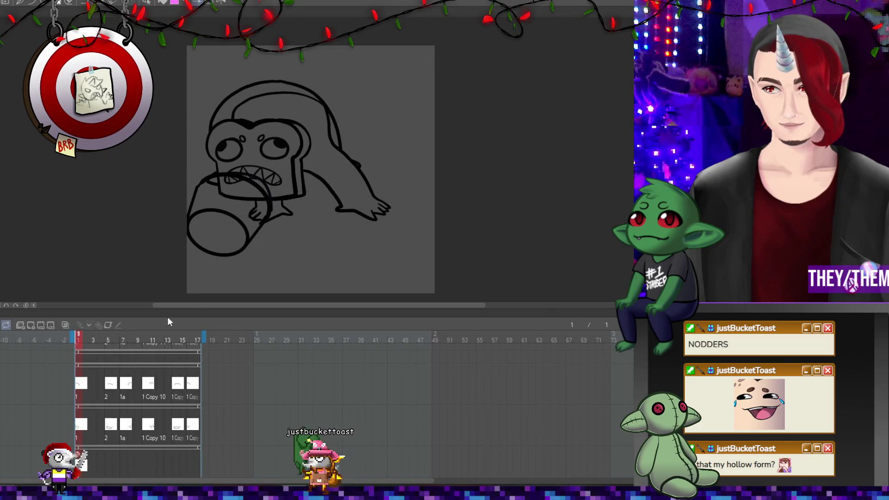
# Fill the cup light grey on frames 1, 5 and 7 of the bottom track
pyautogui.moveTo(207, 159)
pyautogui.mouseDown()
pyautogui.moveTo(313, 239)
pyautogui.moveTo(218, 160)
pyautogui.mouseUp()
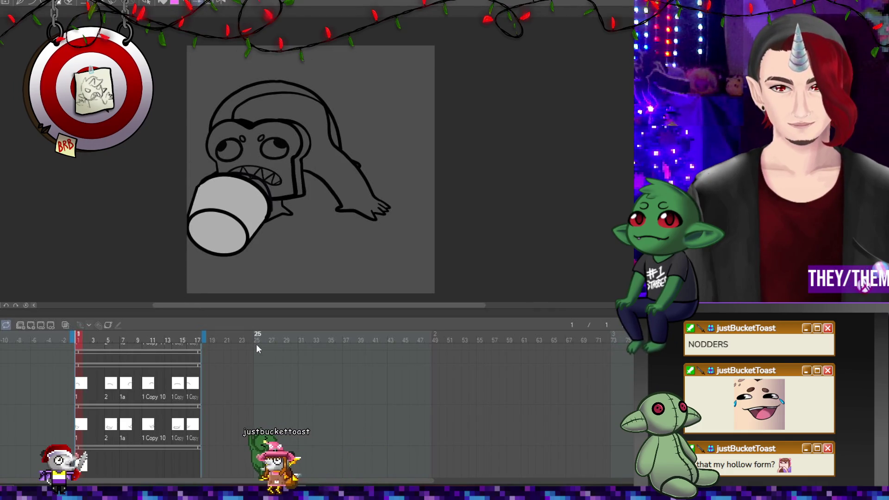
pyautogui.click(107, 463)
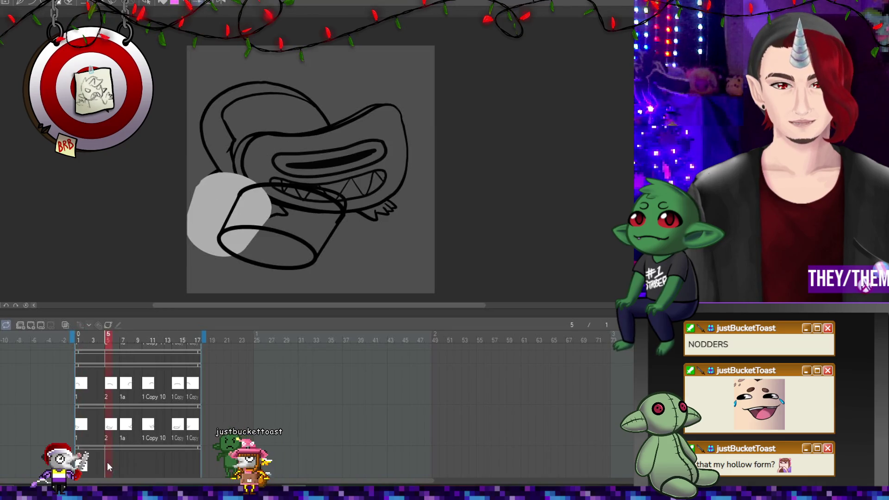
pyautogui.moveTo(278, 176)
pyautogui.mouseDown()
pyautogui.moveTo(294, 174)
pyautogui.moveTo(225, 264)
pyautogui.moveTo(271, 170)
pyautogui.mouseUp()
pyautogui.click(126, 460)
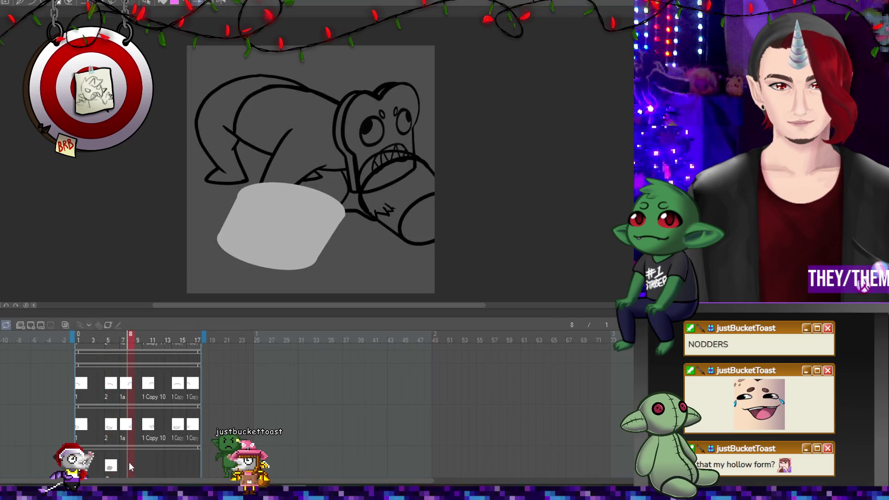
pyautogui.click(32, 324)
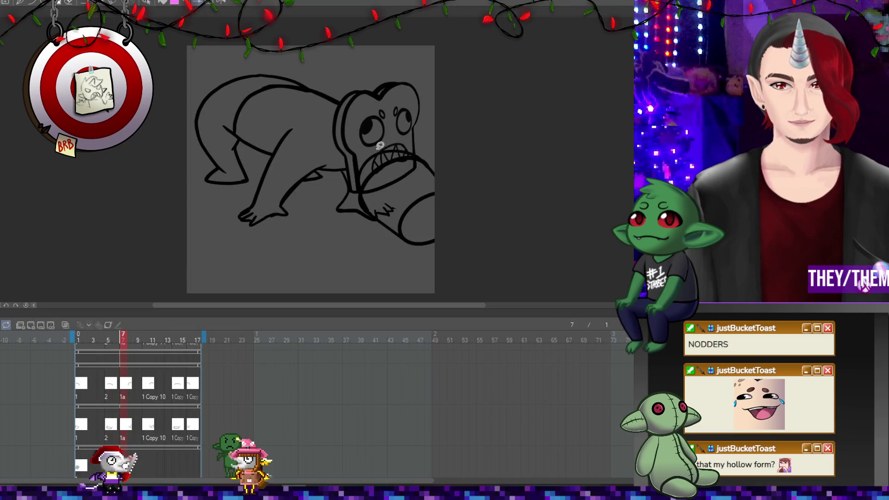
pyautogui.moveTo(408, 130)
pyautogui.mouseDown()
pyautogui.moveTo(465, 162)
pyautogui.moveTo(412, 132)
pyautogui.mouseUp()
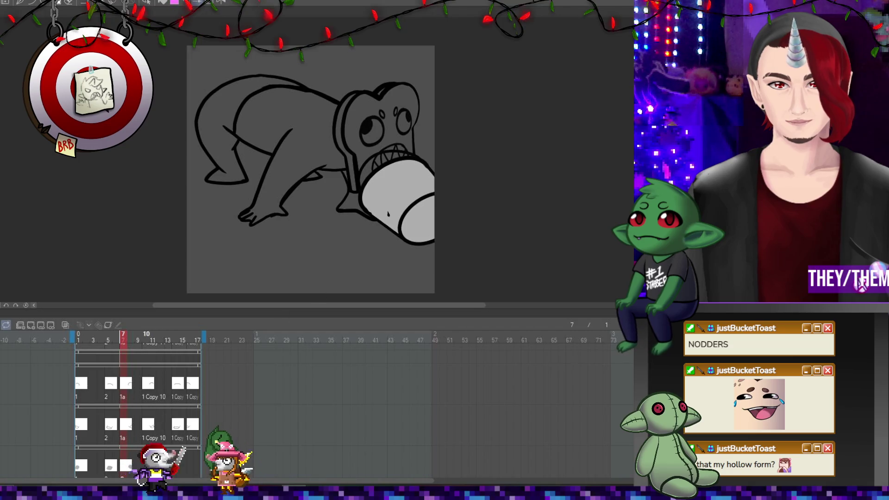
# Fill the cup light grey on frames 10, 14 and 16, then play and stop the animation
pyautogui.press('Right')
pyautogui.press('Right')
pyautogui.press('Right')
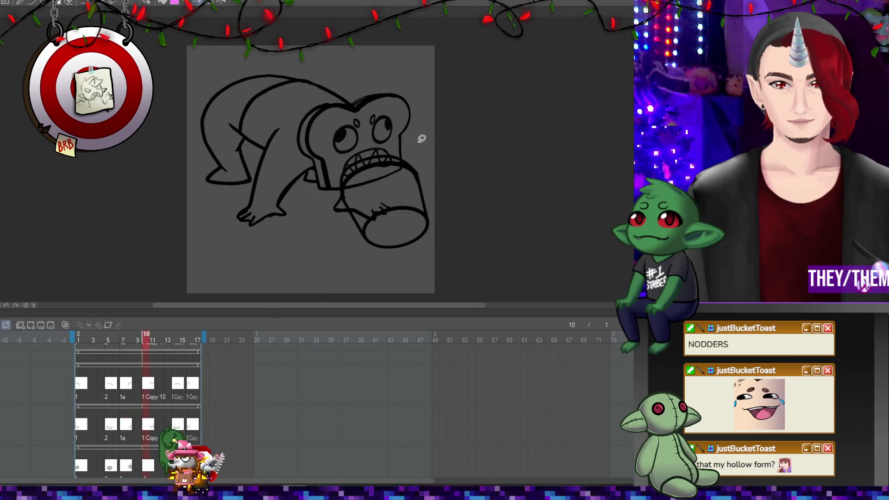
pyautogui.moveTo(421, 138)
pyautogui.mouseDown()
pyautogui.moveTo(472, 250)
pyautogui.moveTo(419, 139)
pyautogui.mouseUp()
pyautogui.click(178, 457)
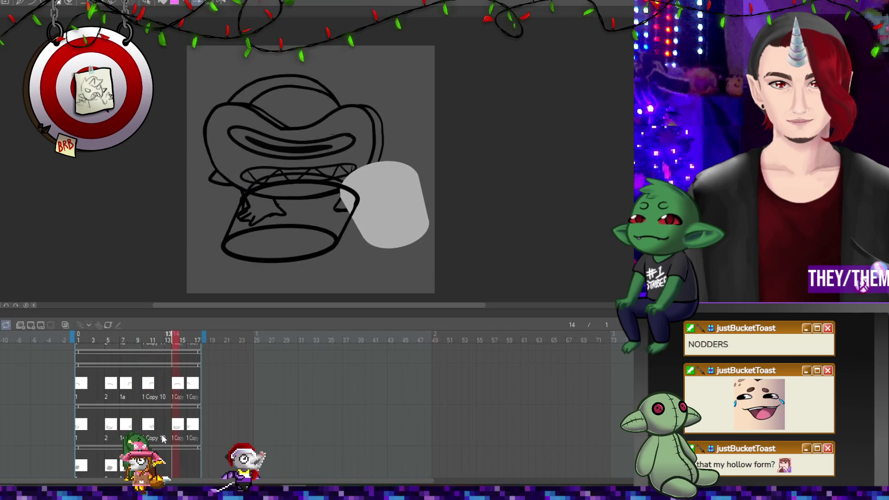
pyautogui.moveTo(317, 156)
pyautogui.mouseDown()
pyautogui.moveTo(238, 167)
pyautogui.moveTo(377, 160)
pyautogui.moveTo(241, 165)
pyautogui.mouseUp()
pyautogui.click(193, 465)
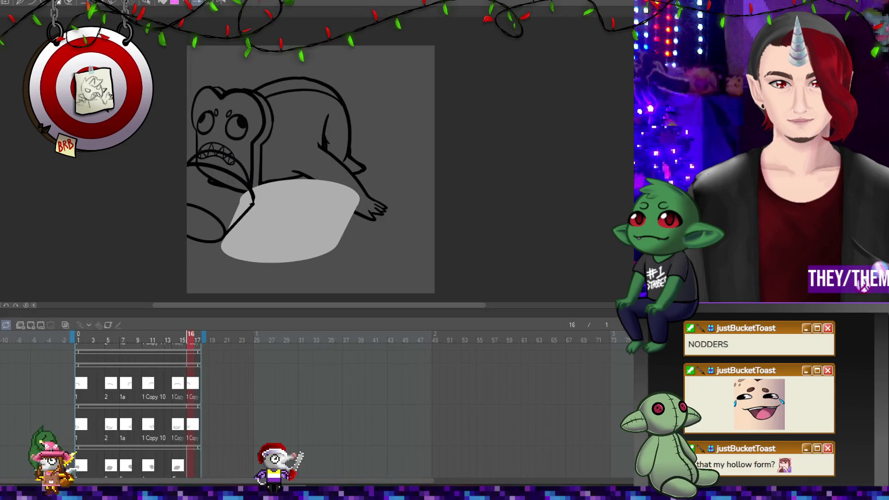
pyautogui.click(31, 328)
pyautogui.moveTo(241, 158)
pyautogui.mouseDown()
pyautogui.moveTo(222, 159)
pyautogui.moveTo(231, 160)
pyautogui.mouseUp()
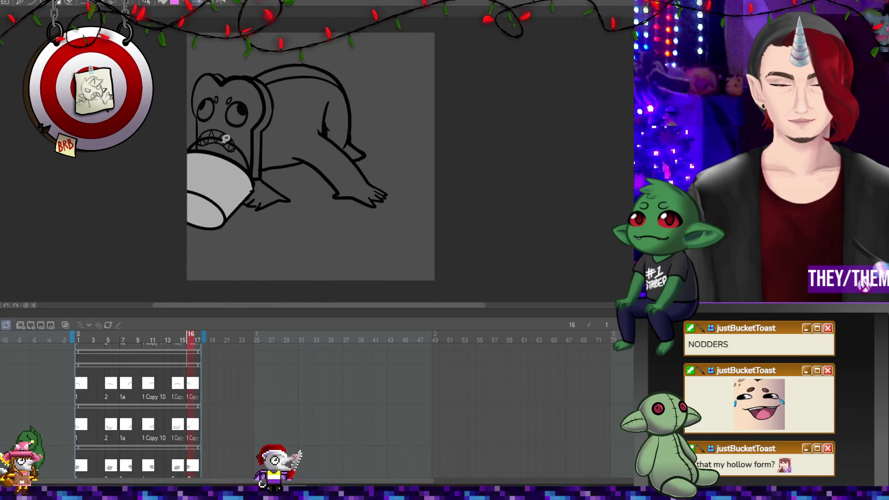
pyautogui.scroll(-2, 231, 161)
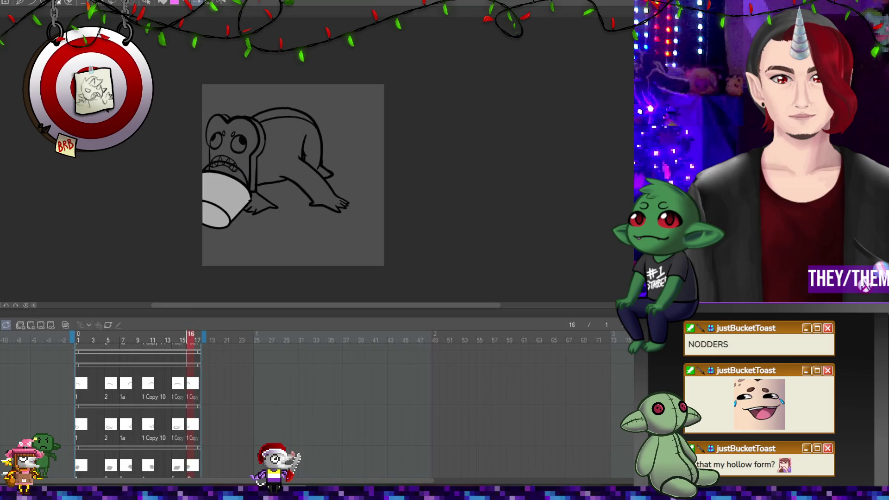
pyautogui.press('space')
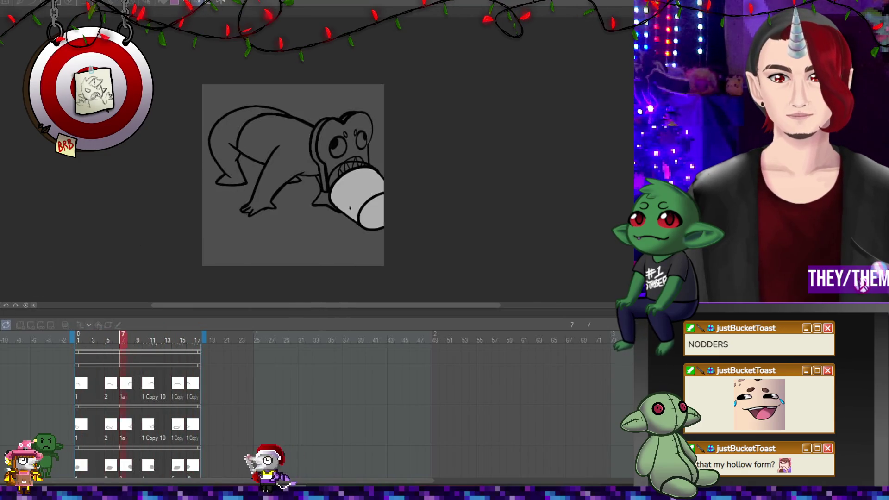
pyautogui.press('space')
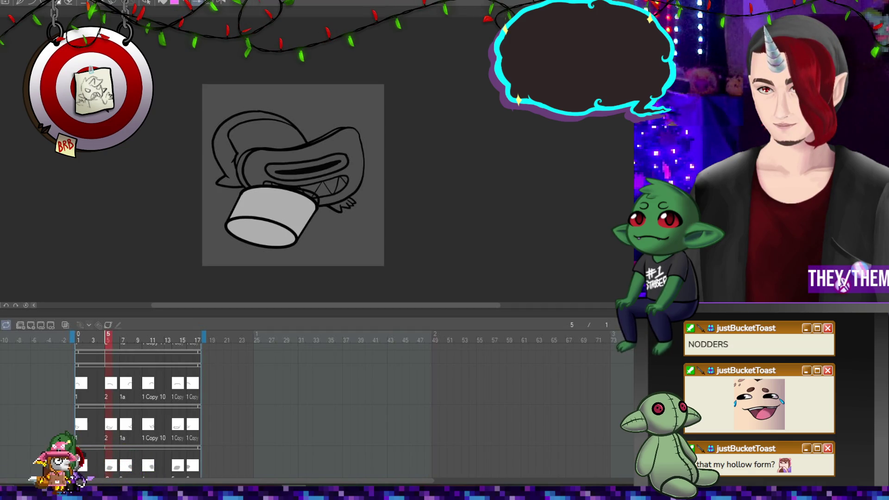
# Scrub between frames 7, 8, 10 and 14 to review the biting drawings
pyautogui.click(145, 429)
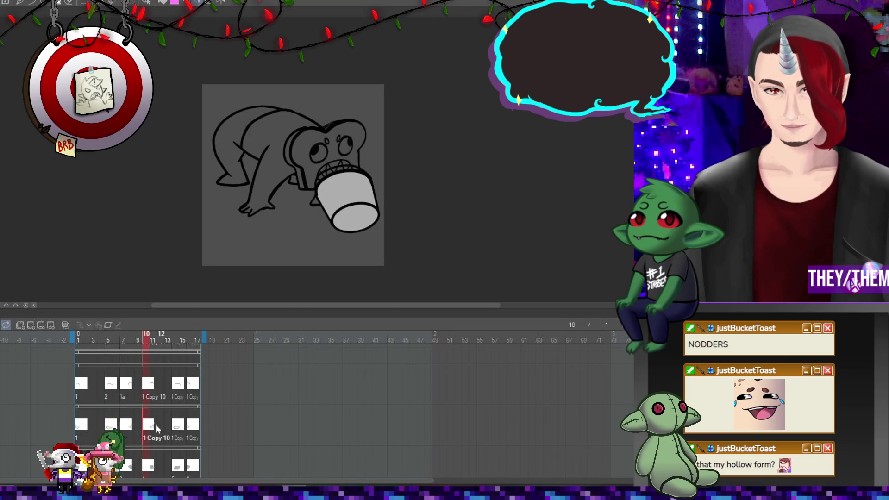
pyautogui.press('Left')
pyautogui.press('Left')
pyautogui.press('Left')
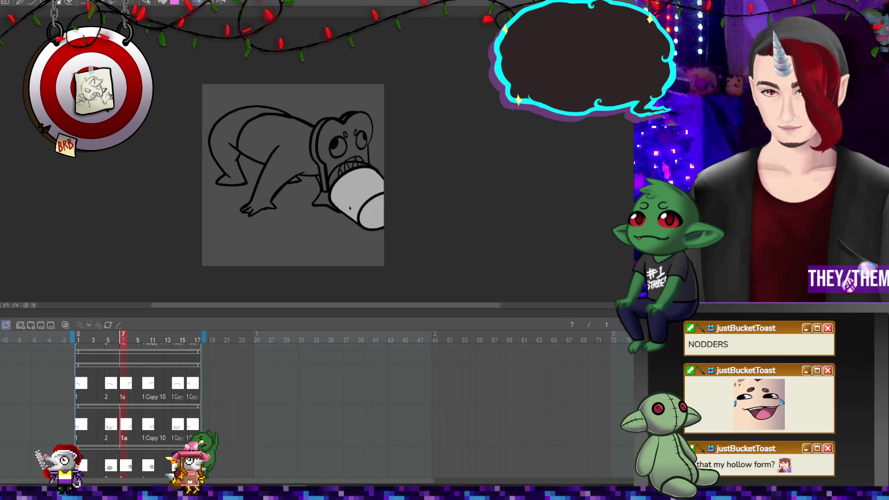
pyautogui.click(131, 386)
pyautogui.press('Left')
pyautogui.scroll(2, 313, 199)
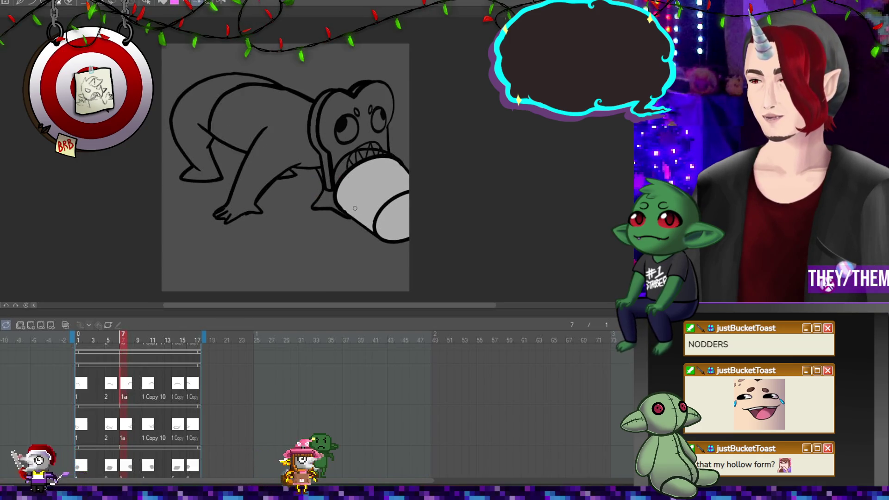
pyautogui.click(146, 387)
pyautogui.press('Right')
pyautogui.press('Right')
pyautogui.press('Right')
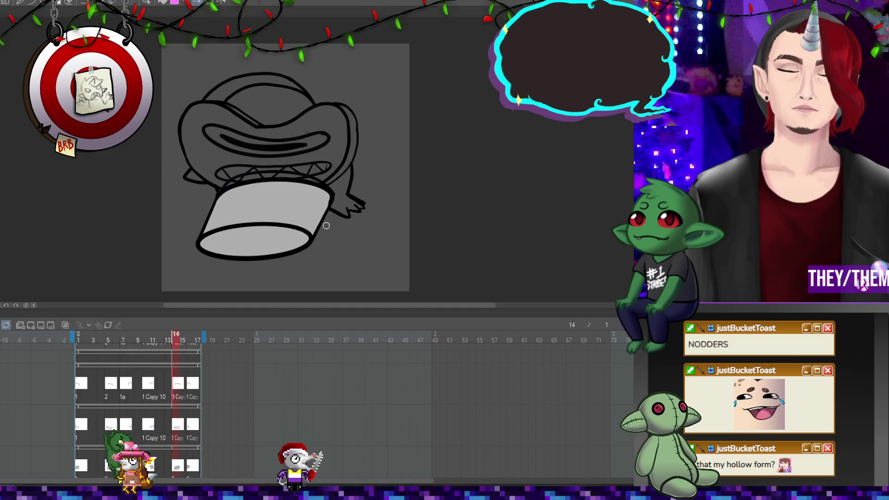
# Play the animation back to review the bite
pyautogui.scroll(-5, 354, 101)
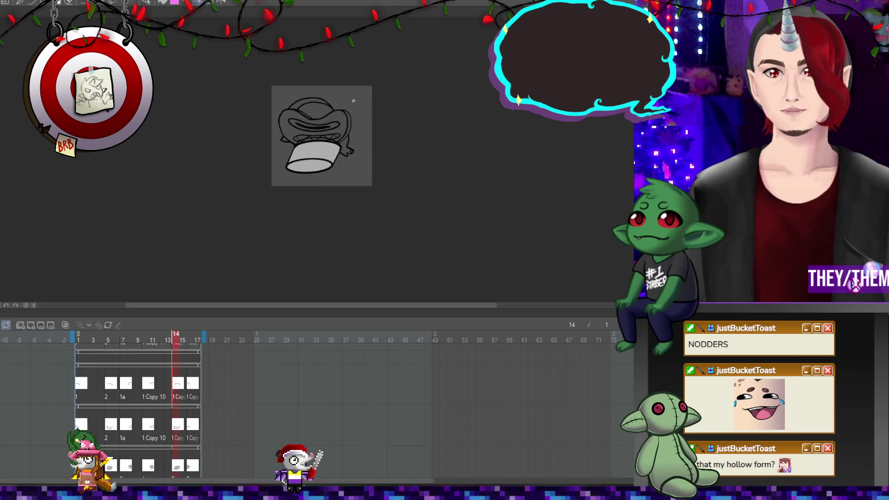
pyautogui.scroll(2, 353, 100)
pyautogui.scroll(3, 278, 171)
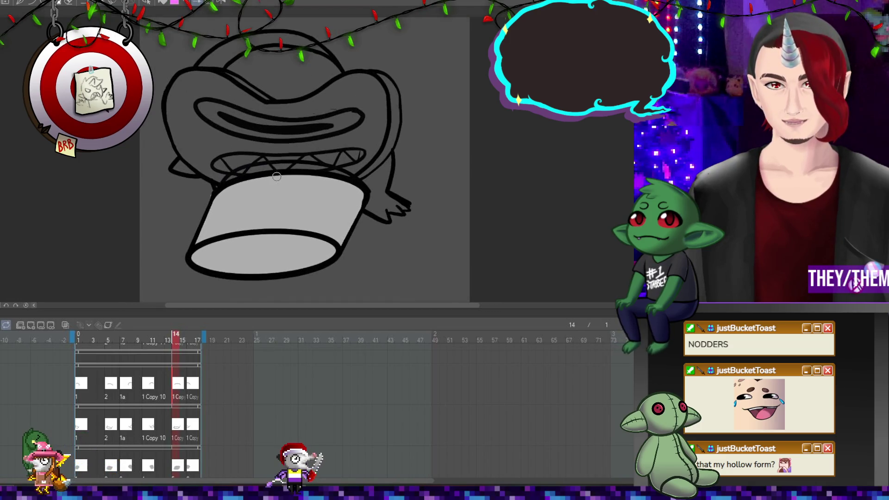
pyautogui.scroll(-1, 276, 177)
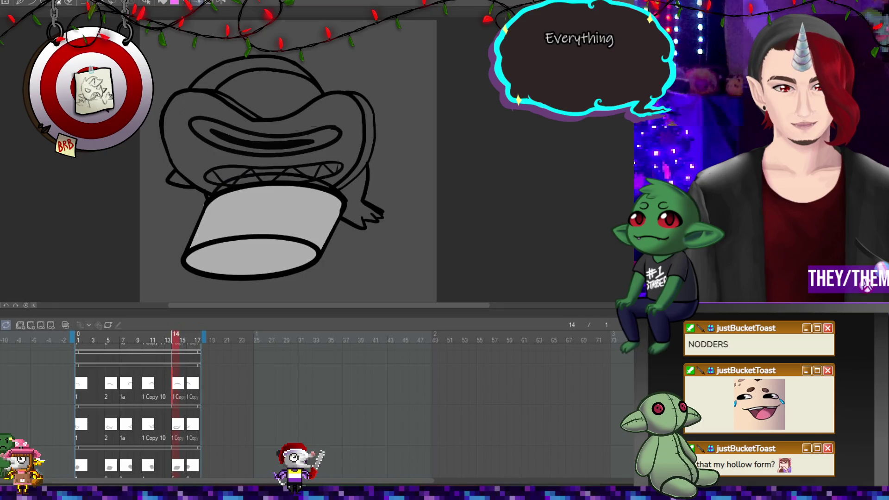
pyautogui.press('space')
pyautogui.scroll(-1, 299, 175)
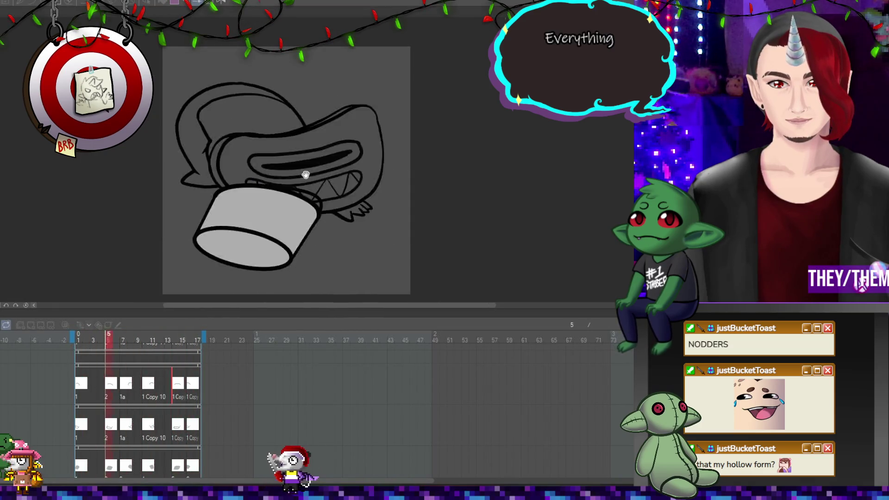
pyautogui.scroll(-2, 305, 175)
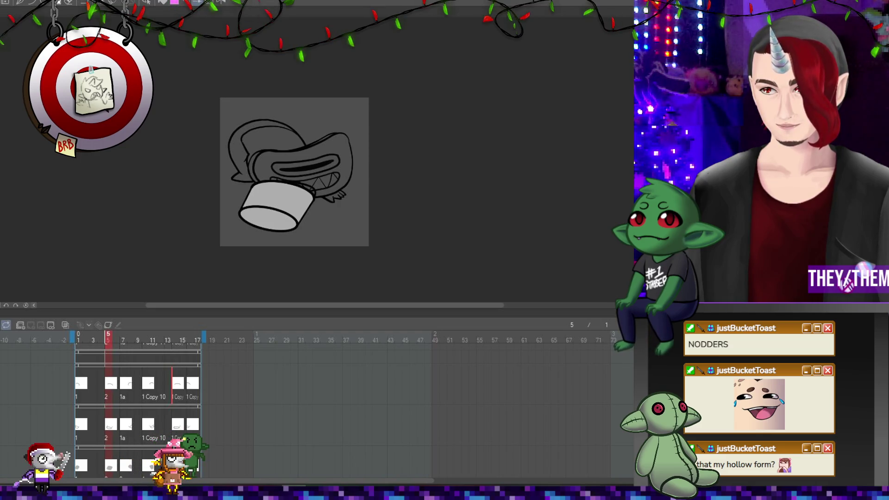
# Turn onion skinning on, zoom in on the drawing, and go to frame 7
pyautogui.click(66, 325)
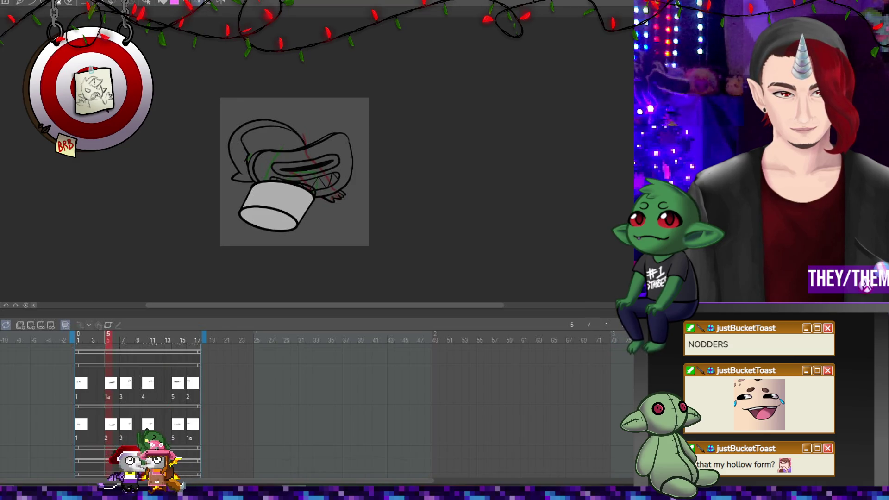
pyautogui.scroll(5, 139, 408)
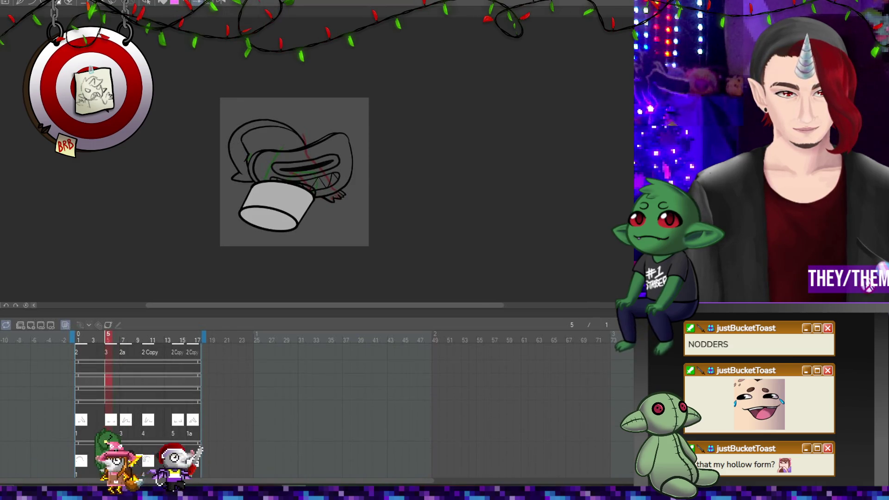
pyautogui.scroll(-1, 109, 458)
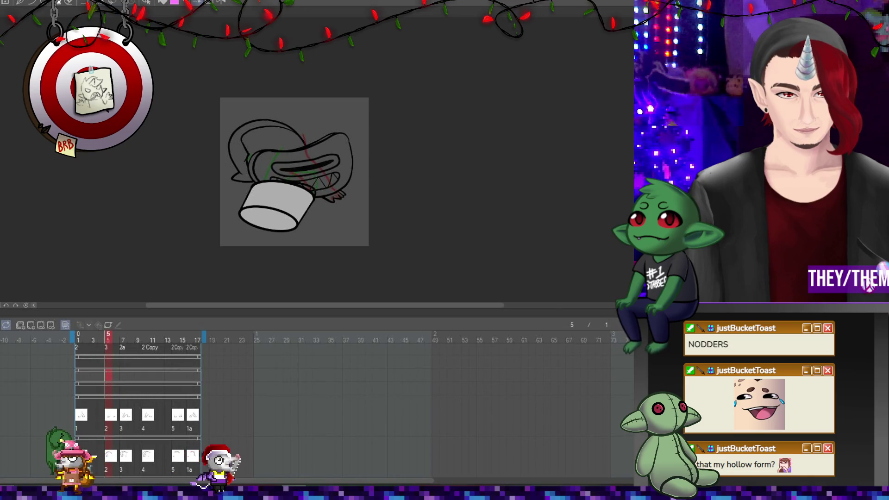
pyautogui.hotkey('ctrl', '+')
pyautogui.hotkey('ctrl', '+')
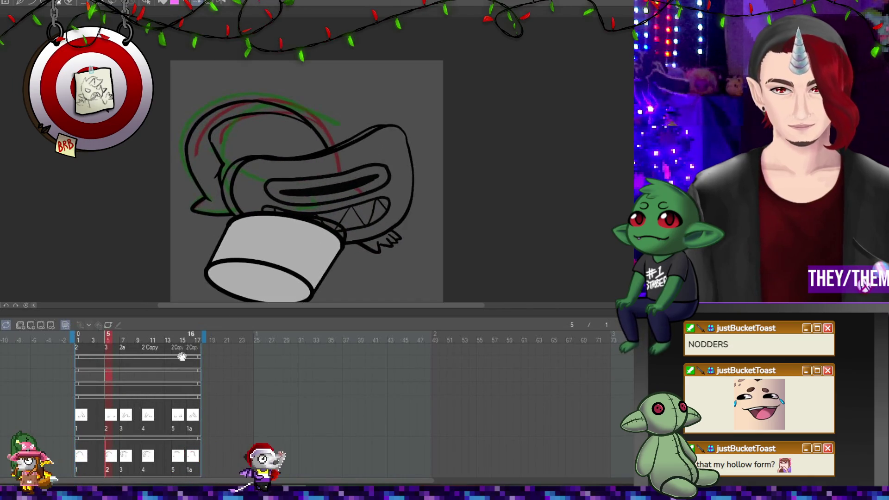
pyautogui.click(124, 458)
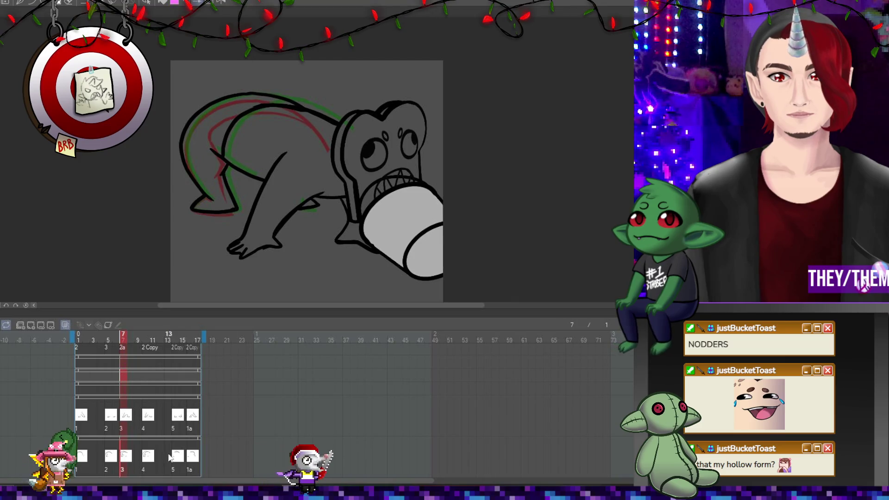
# Check the drawings on frames 10, 14, 16, 2, 5, 8 and 17
pyautogui.click(148, 458)
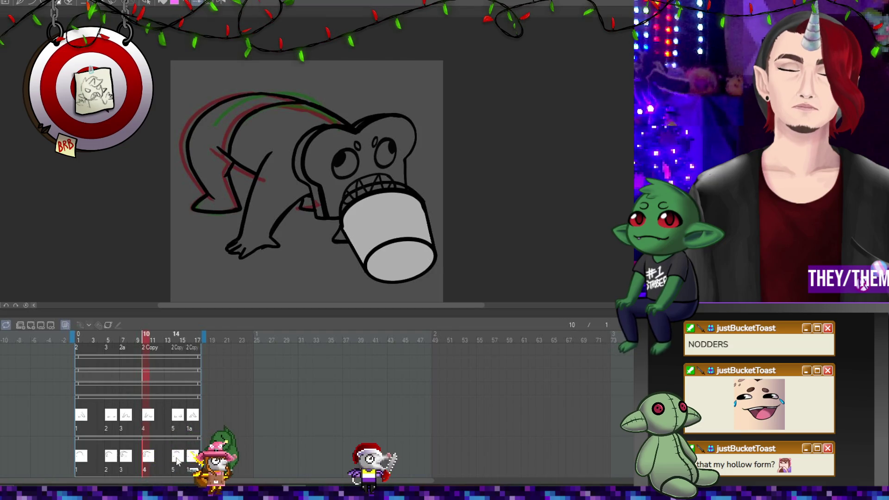
pyautogui.click(178, 457)
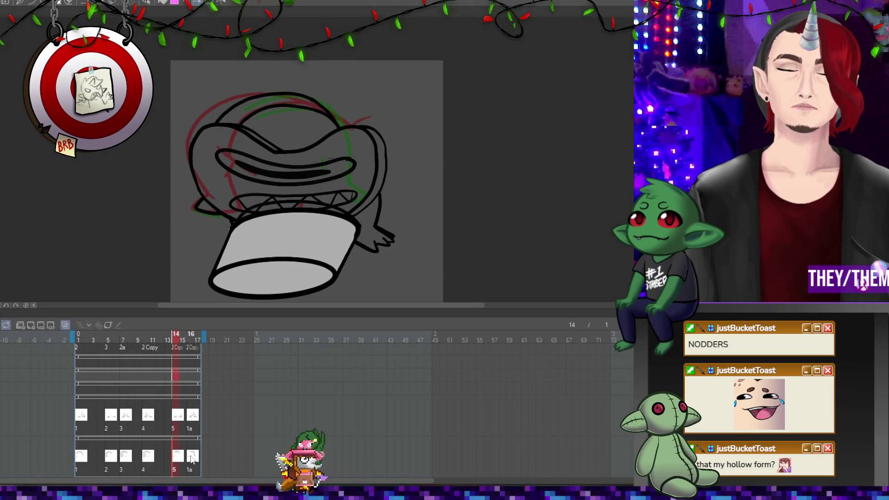
pyautogui.click(193, 457)
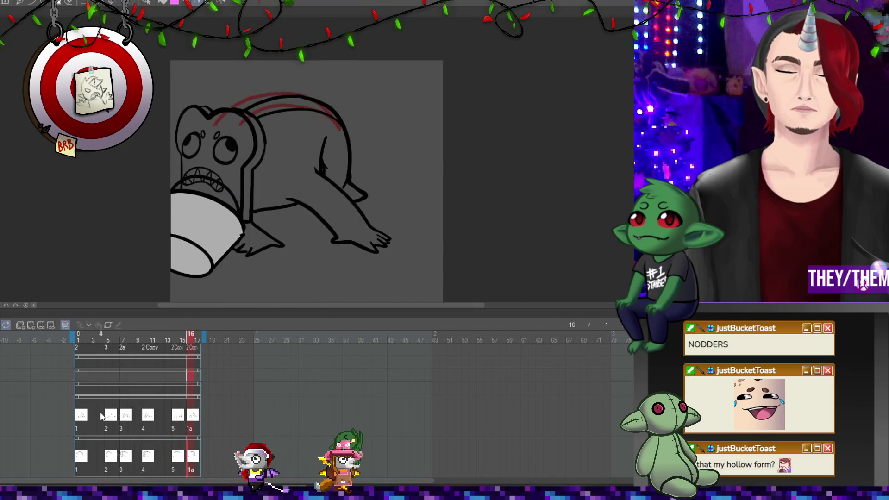
pyautogui.click(83, 462)
pyautogui.click(107, 459)
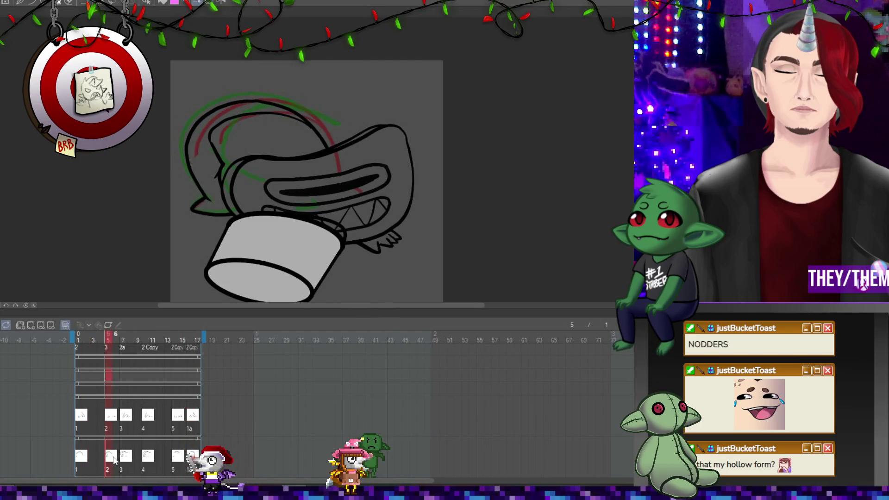
pyautogui.click(131, 462)
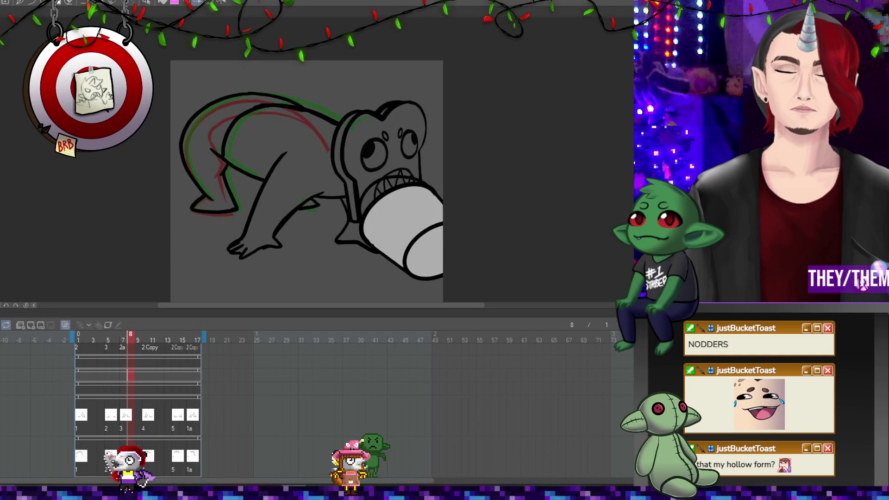
pyautogui.click(198, 375)
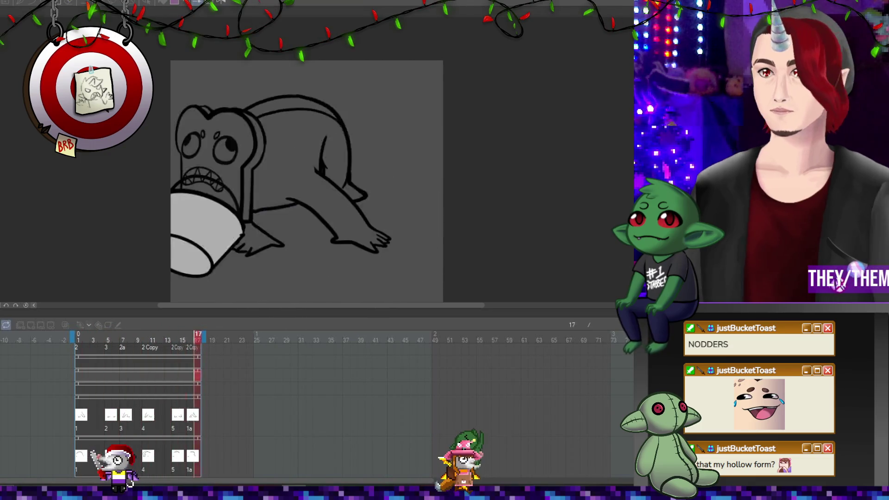
# Stop the playback on frame 4 and turn onion skinning back on
pyautogui.scroll(-2, 162, 182)
pyautogui.scroll(1, 162, 182)
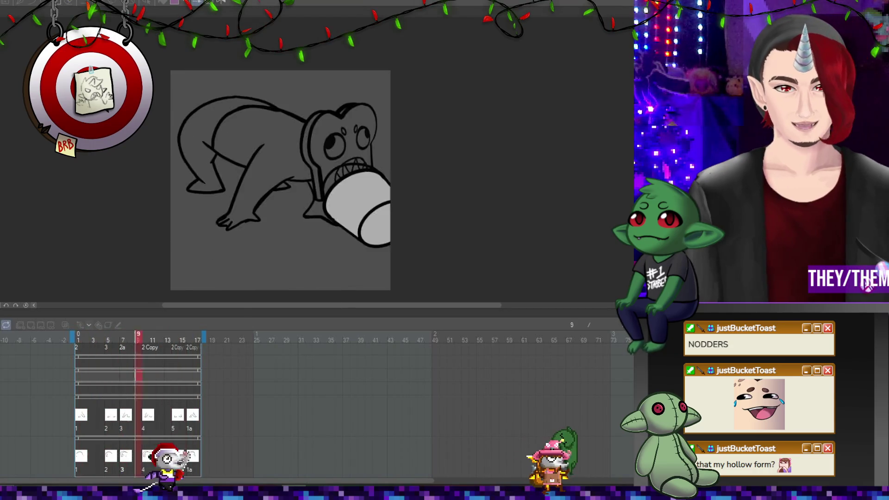
pyautogui.press('space')
pyautogui.click(65, 325)
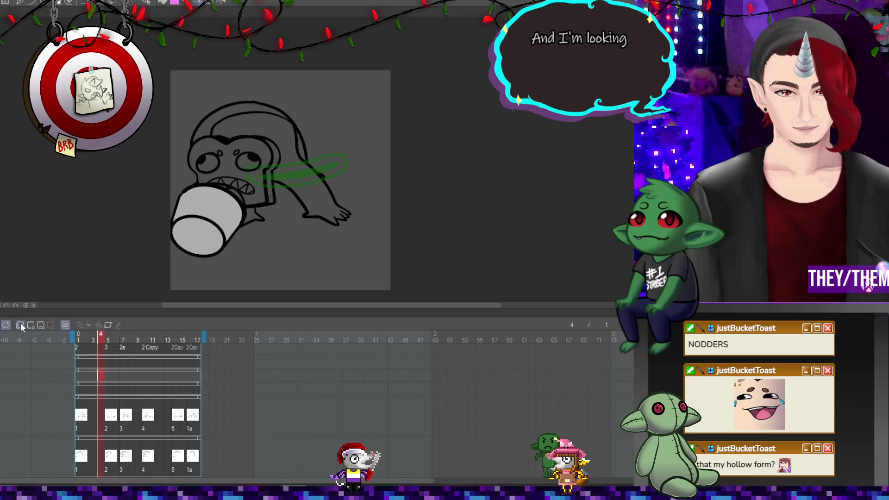
# Go to frame 1 and create a new animation cel there on the empty track
pyautogui.scroll(3, 158, 401)
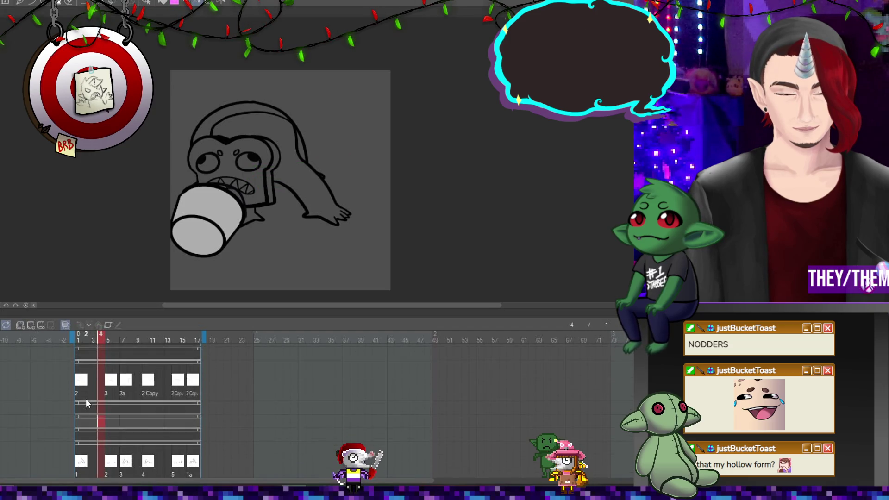
pyautogui.scroll(-5, 85, 397)
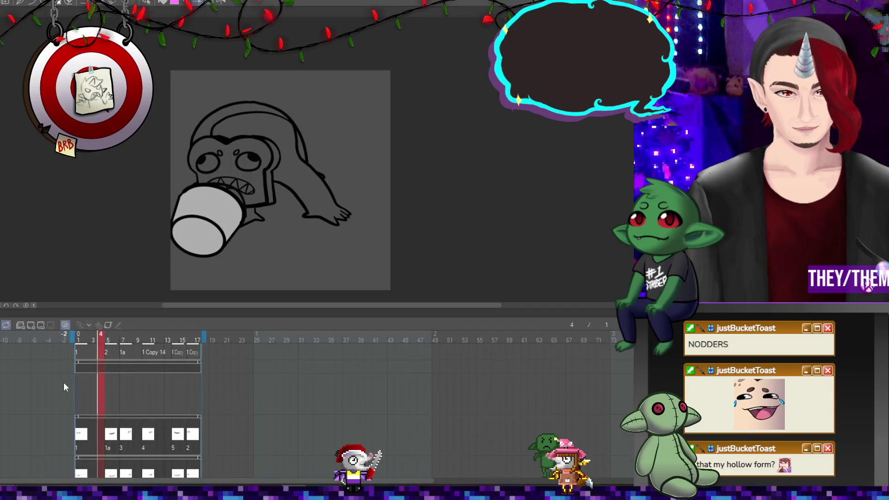
pyautogui.click(77, 386)
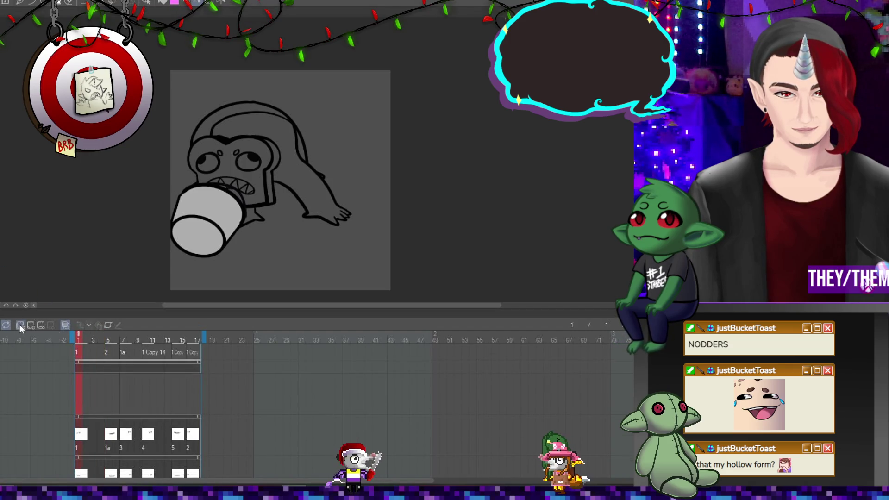
pyautogui.click(32, 327)
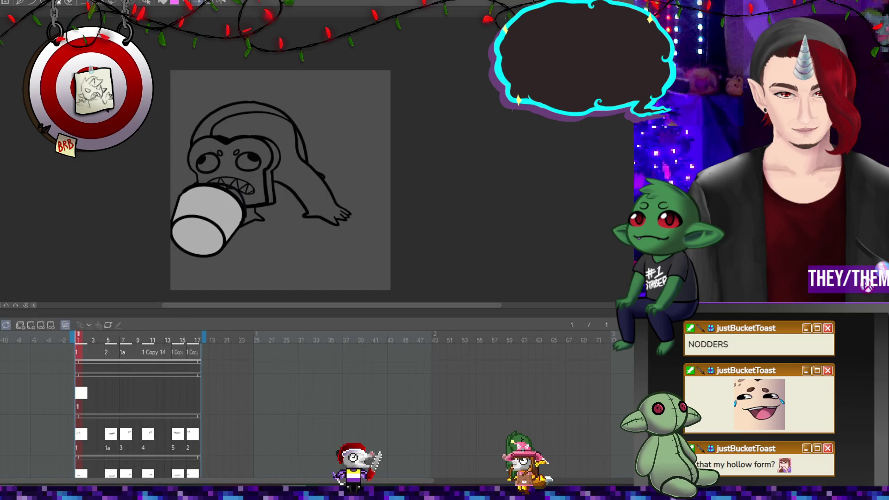
pyautogui.scroll(5, 237, 173)
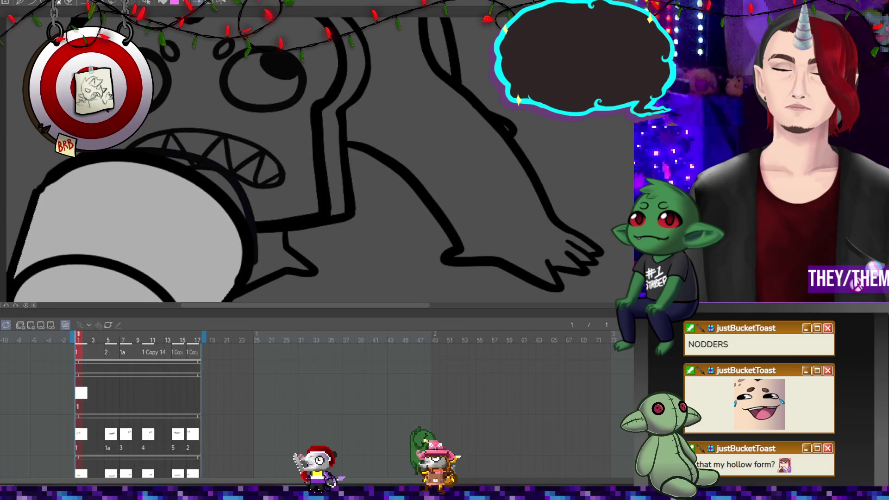
# Paint cyan splash blobs in the creature's mouth and near the cup rim on frame 1
pyautogui.moveTo(267, 179)
pyautogui.mouseDown()
pyautogui.moveTo(281, 182)
pyautogui.moveTo(285, 174)
pyautogui.moveTo(297, 185)
pyautogui.mouseUp()
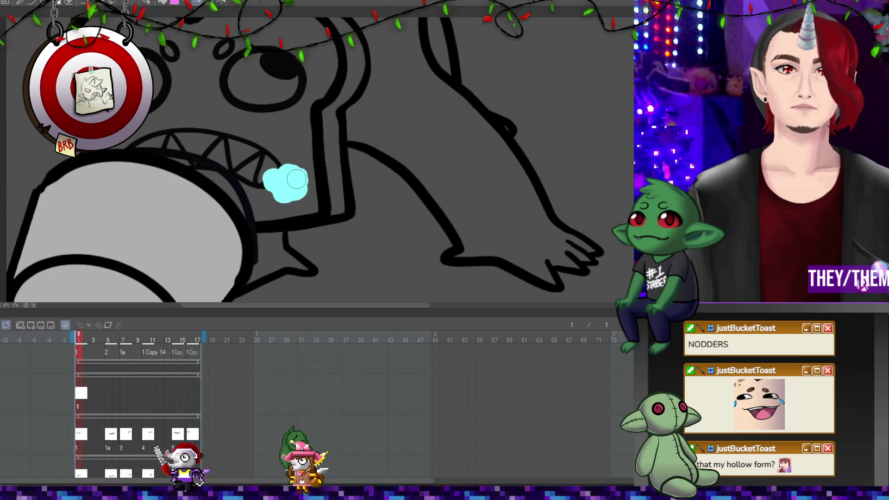
pyautogui.moveTo(129, 147); pyautogui.dragTo(123, 155)
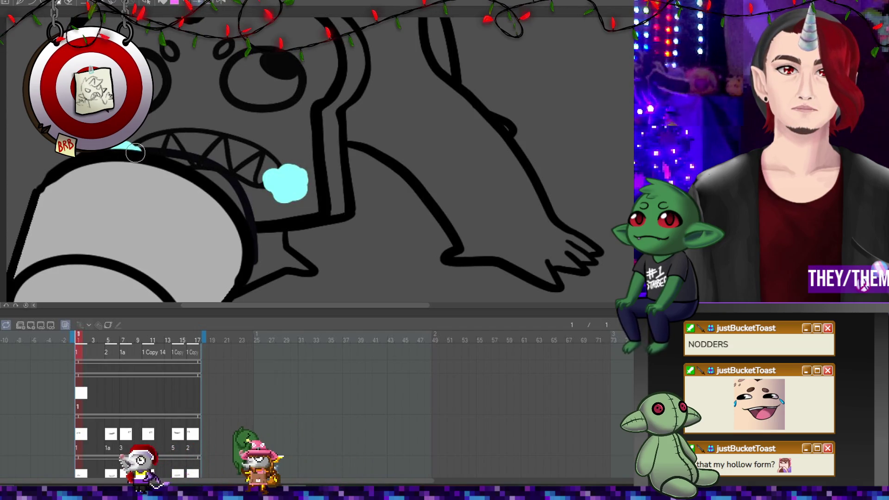
pyautogui.moveTo(285, 161)
pyautogui.mouseDown()
pyautogui.moveTo(286, 179)
pyautogui.moveTo(298, 177)
pyautogui.moveTo(287, 206)
pyautogui.moveTo(292, 225)
pyautogui.moveTo(302, 214)
pyautogui.mouseUp()
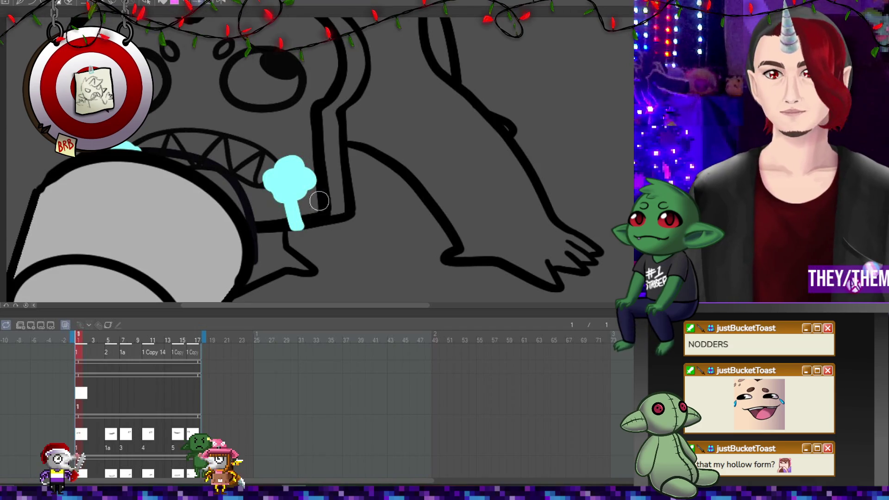
pyautogui.scroll(-3, 302, 215)
pyautogui.scroll(2, 302, 215)
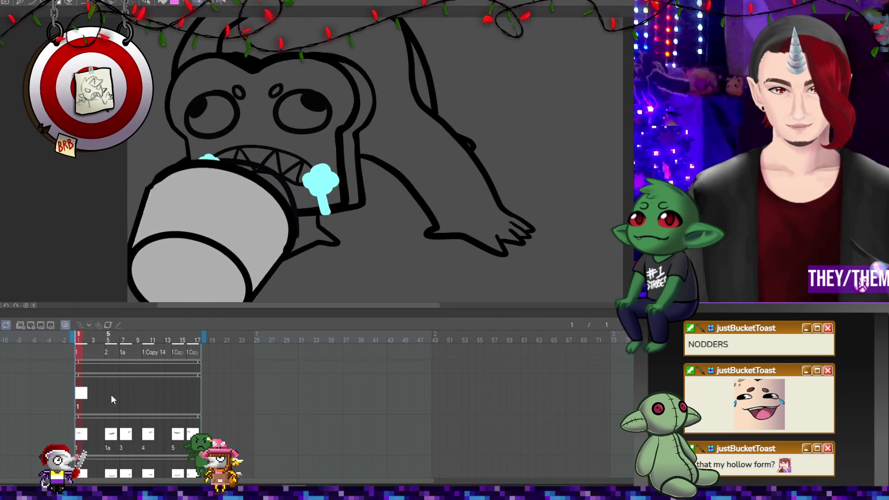
# Add a new cel at frame 5 with a curved cyan splash beside the teeth and rim droplets
pyautogui.click(110, 394)
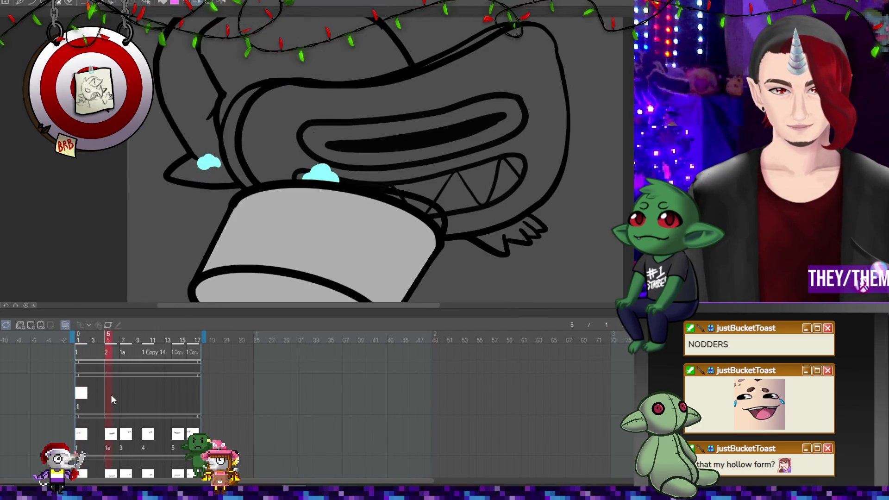
pyautogui.click(31, 325)
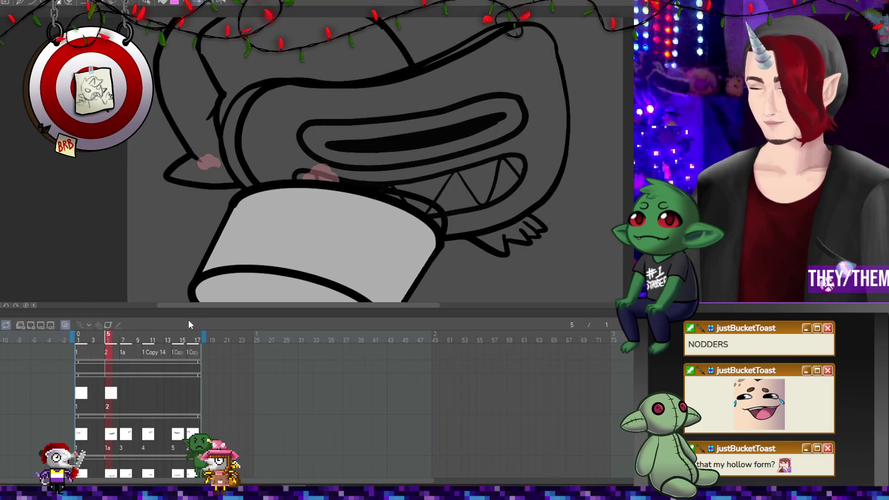
pyautogui.moveTo(531, 168); pyautogui.dragTo(446, 254)
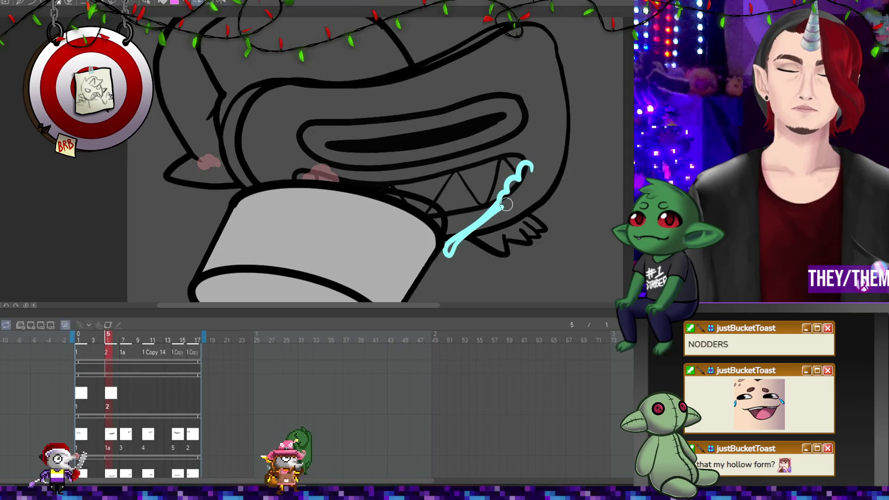
pyautogui.moveTo(526, 188)
pyautogui.mouseDown()
pyautogui.moveTo(527, 178)
pyautogui.moveTo(523, 187)
pyautogui.mouseUp()
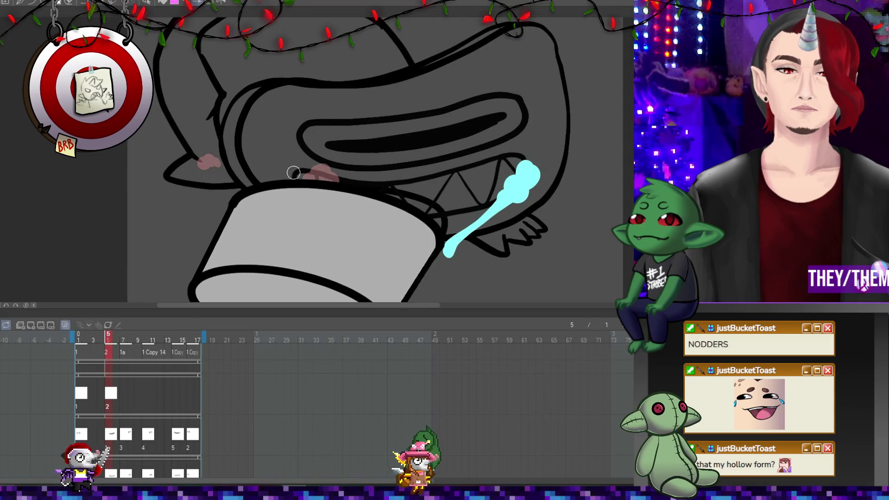
pyautogui.moveTo(300, 176); pyautogui.dragTo(215, 172)
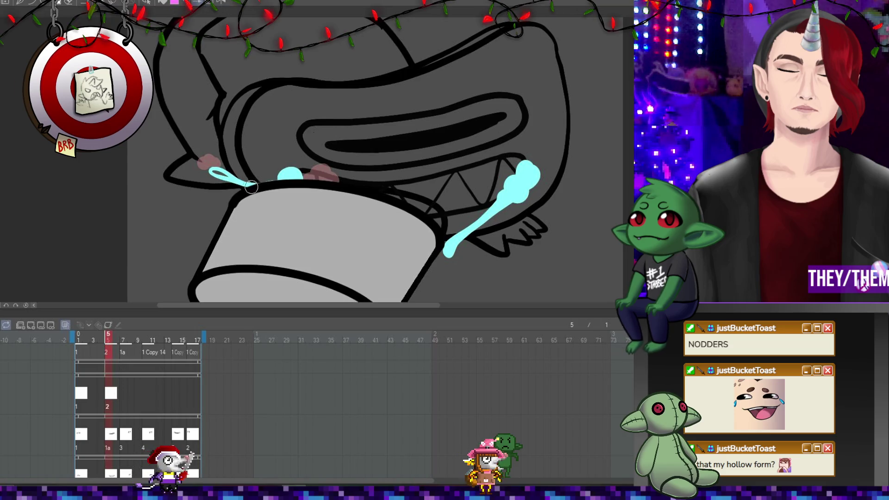
pyautogui.click(194, 162)
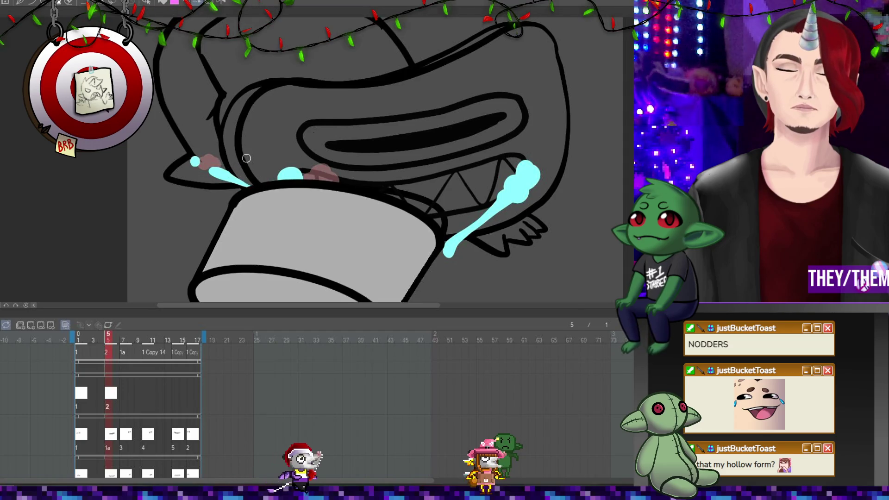
# Add a new cel at frame 7 with cyan splash blobs near the teeth
pyautogui.click(124, 393)
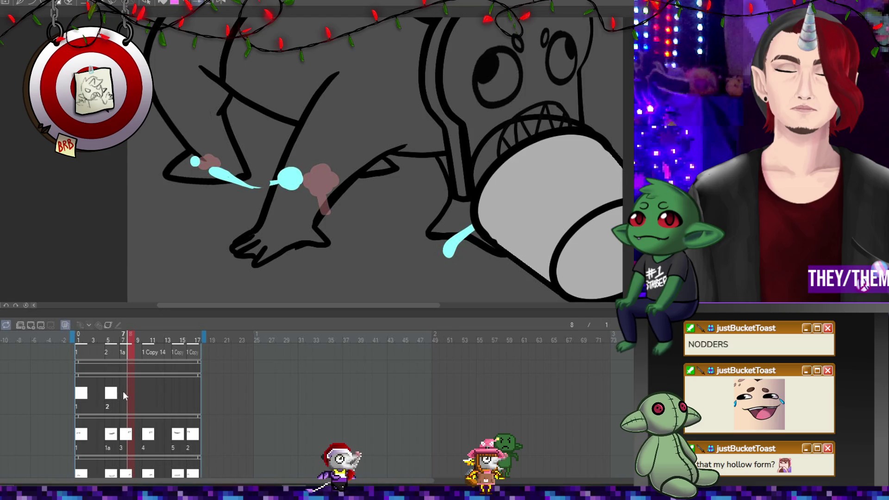
pyautogui.click(30, 325)
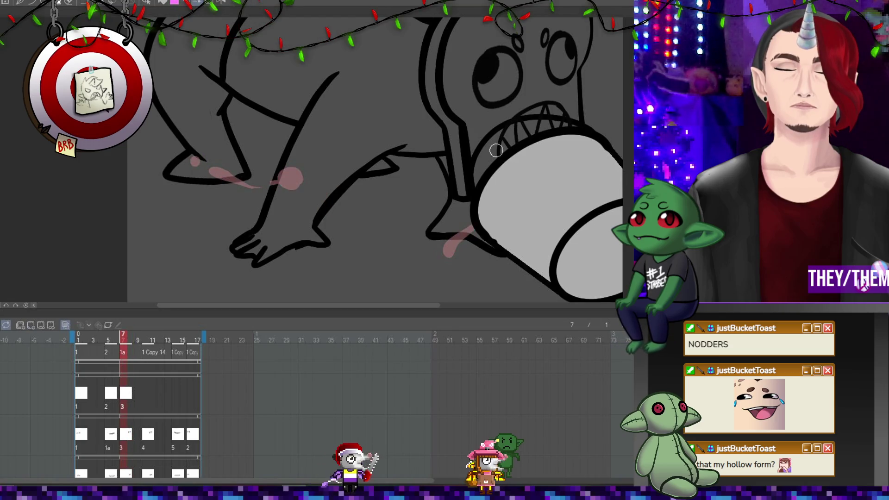
pyautogui.moveTo(483, 158)
pyautogui.mouseDown()
pyautogui.moveTo(503, 152)
pyautogui.moveTo(482, 167)
pyautogui.mouseUp()
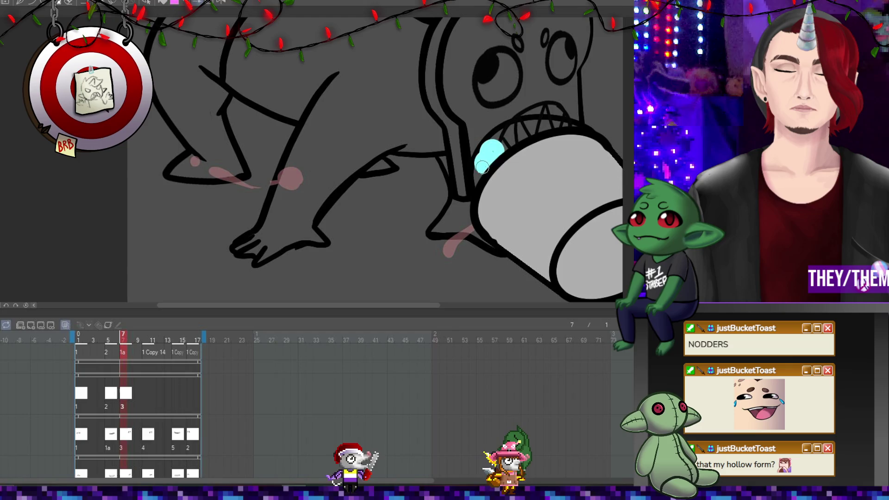
pyautogui.moveTo(573, 109); pyautogui.dragTo(584, 118)
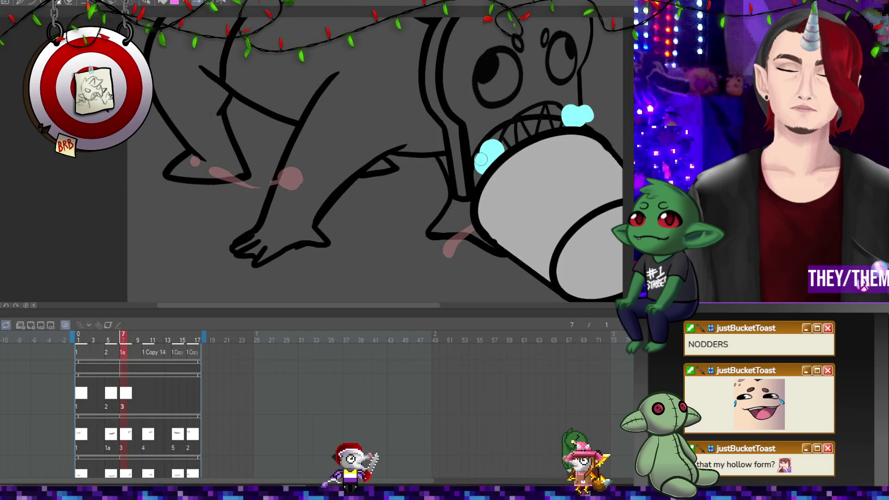
# Add a new cel at frame 10 with cyan splashes at the cup's left edge and upper-right teeth
pyautogui.click(144, 394)
pyautogui.click(31, 325)
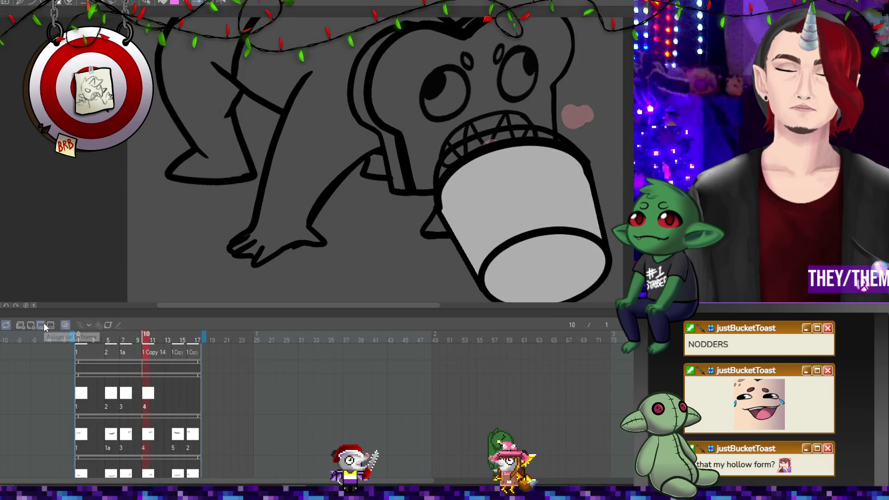
pyautogui.moveTo(438, 152); pyautogui.dragTo(433, 191)
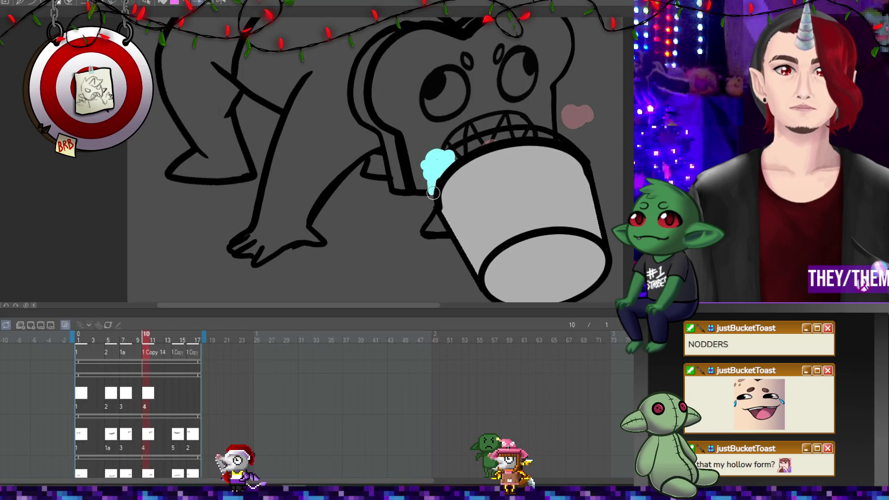
pyautogui.moveTo(533, 130)
pyautogui.mouseDown()
pyautogui.moveTo(548, 121)
pyautogui.moveTo(552, 129)
pyautogui.moveTo(534, 125)
pyautogui.mouseUp()
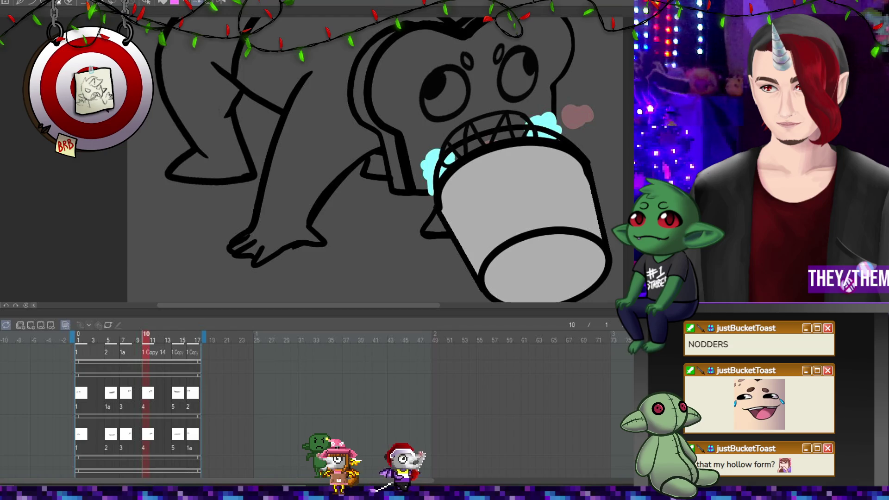
pyautogui.scroll(-1, 488, 165)
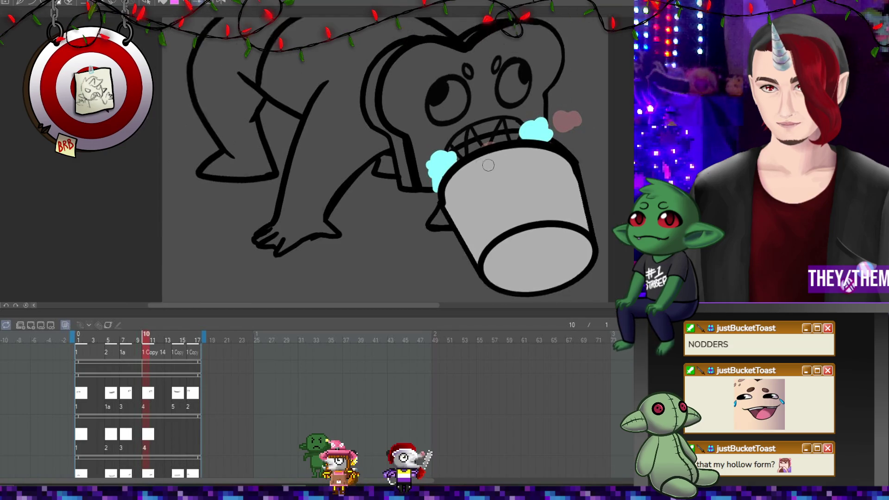
pyautogui.scroll(1, 488, 166)
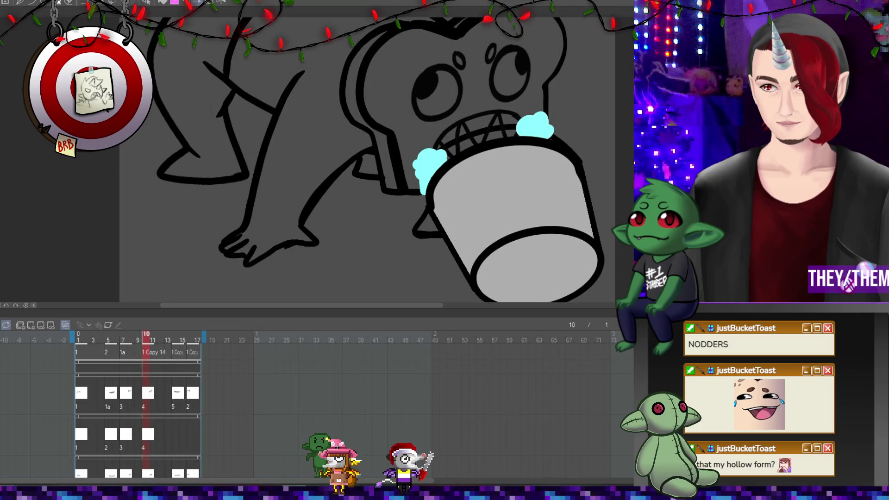
# Add a new cel at frame 14 with cyan splashes at the left rim and trailing off to the right
pyautogui.hotkey('ctrl', 'z')
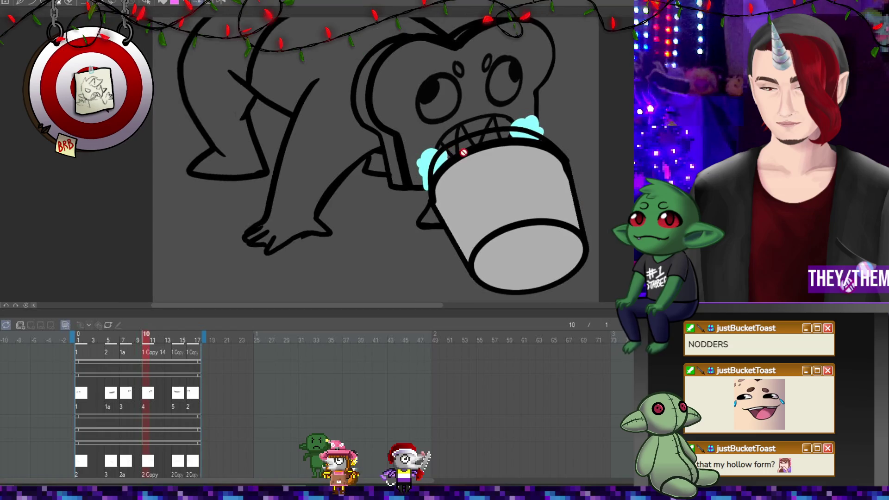
pyautogui.click(176, 399)
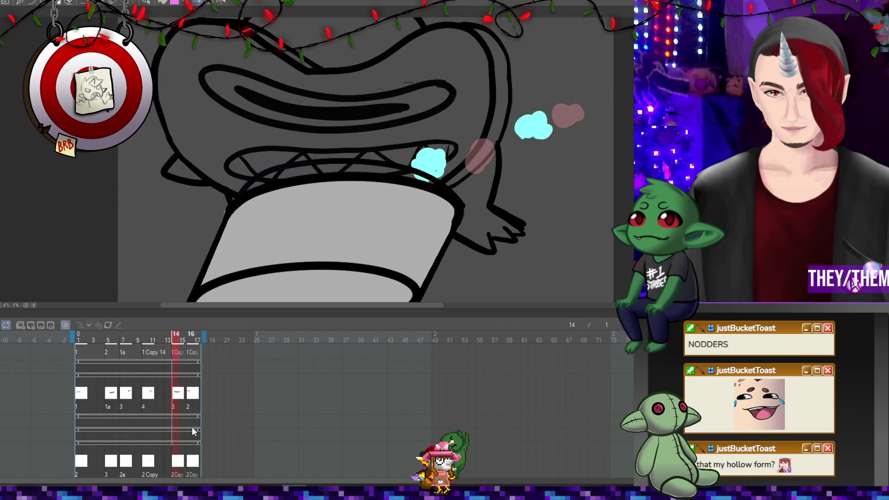
pyautogui.scroll(-2, 180, 417)
pyautogui.scroll(-2, 163, 404)
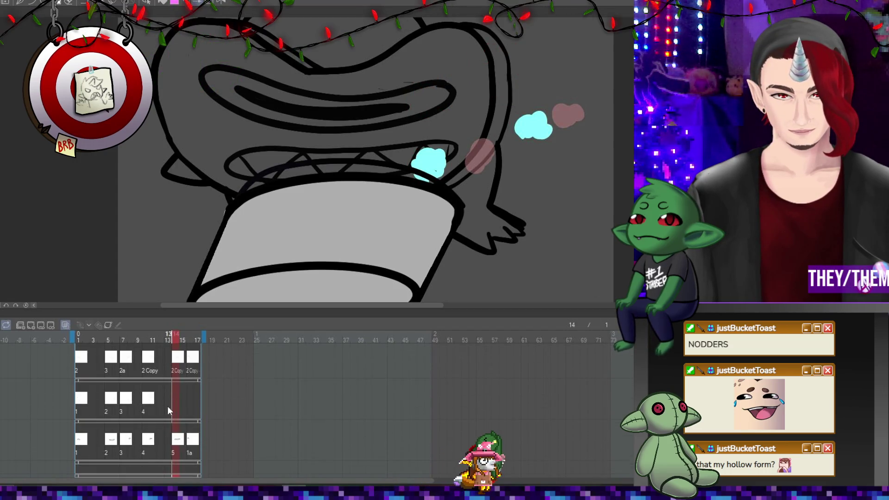
pyautogui.click(30, 326)
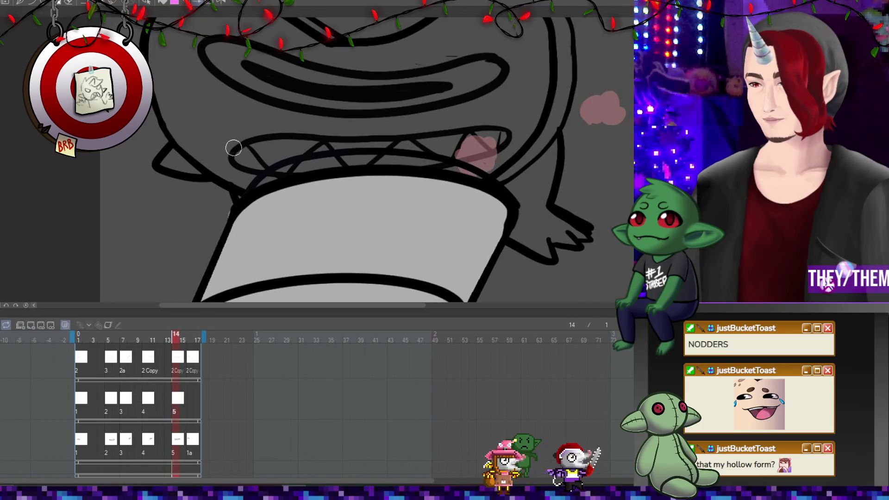
pyautogui.moveTo(236, 148)
pyautogui.mouseDown()
pyautogui.moveTo(231, 136)
pyautogui.moveTo(218, 150)
pyautogui.moveTo(239, 162)
pyautogui.moveTo(253, 148)
pyautogui.moveTo(217, 151)
pyautogui.moveTo(216, 163)
pyautogui.moveTo(241, 193)
pyautogui.mouseUp()
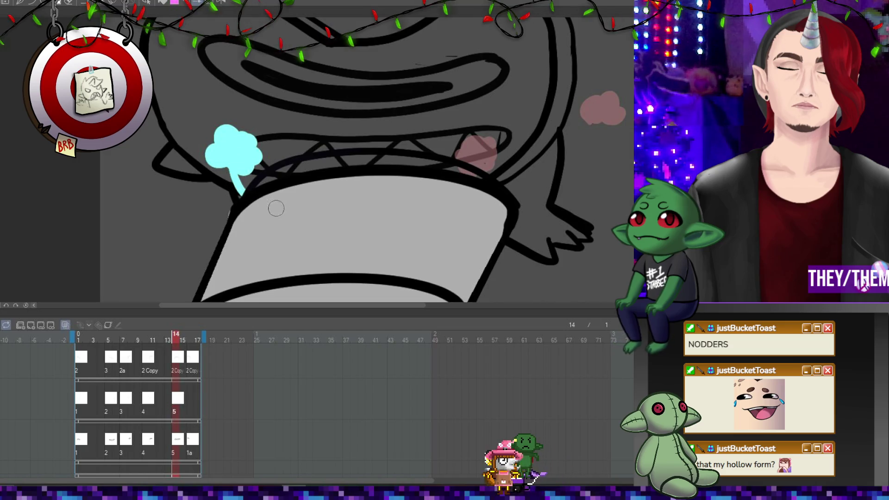
pyautogui.moveTo(510, 128)
pyautogui.mouseDown()
pyautogui.moveTo(488, 120)
pyautogui.moveTo(480, 157)
pyautogui.moveTo(524, 158)
pyautogui.moveTo(528, 138)
pyautogui.moveTo(505, 144)
pyautogui.moveTo(498, 134)
pyautogui.moveTo(534, 151)
pyautogui.moveTo(554, 199)
pyautogui.moveTo(611, 187)
pyautogui.moveTo(569, 195)
pyautogui.moveTo(602, 192)
pyautogui.moveTo(605, 181)
pyautogui.mouseUp()
pyautogui.click(623, 174)
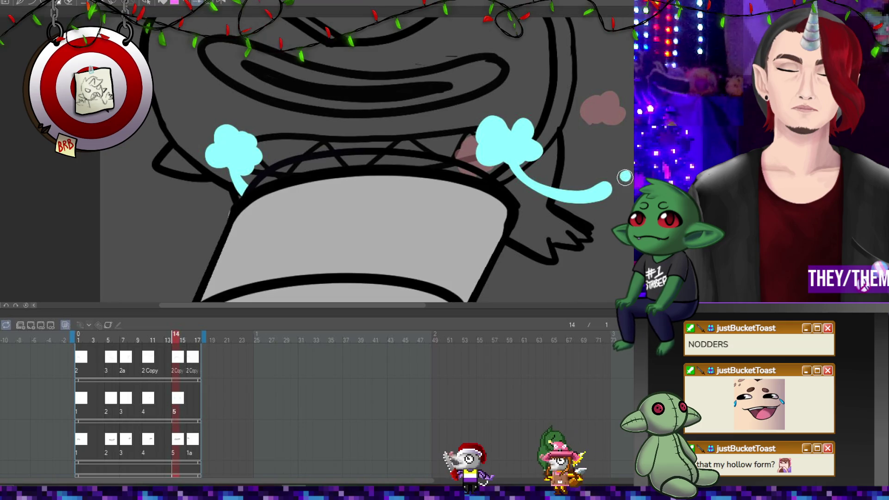
# On a new frame-16 cel, paint a cyan floor drop and a solid splash beside the cup rim
pyautogui.click(193, 401)
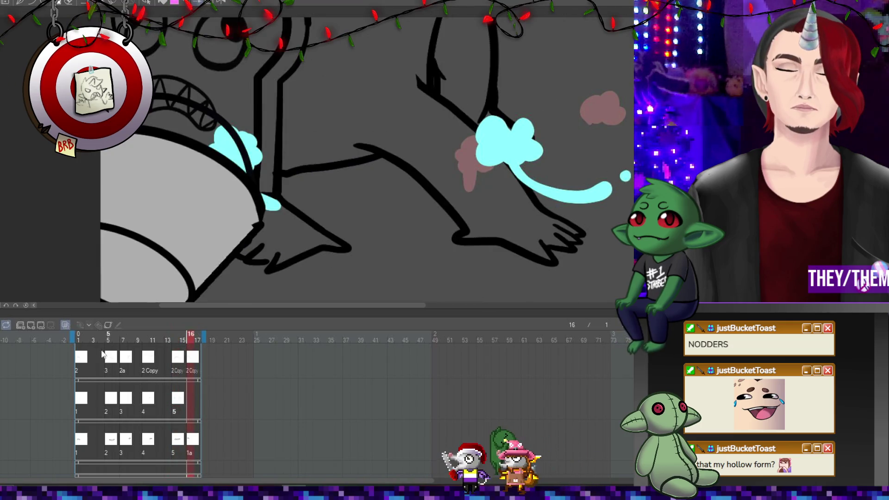
pyautogui.click(41, 325)
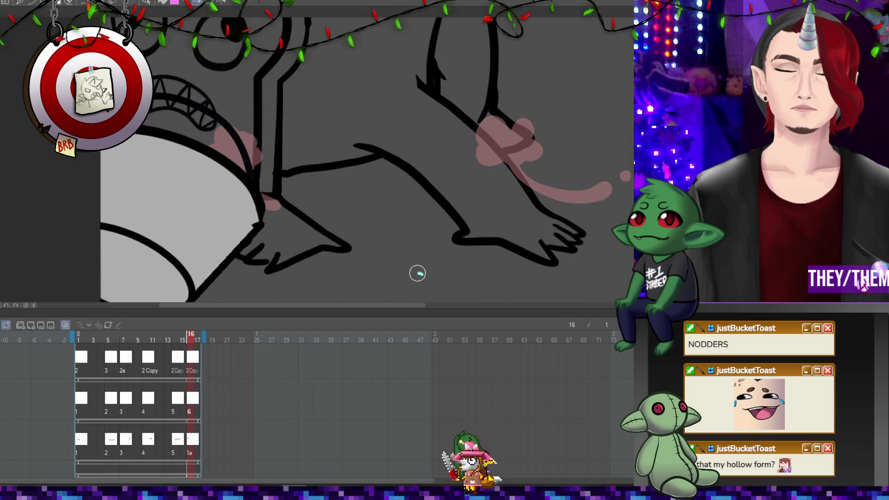
pyautogui.moveTo(417, 272)
pyautogui.mouseDown()
pyautogui.moveTo(426, 277)
pyautogui.moveTo(417, 280)
pyautogui.mouseUp()
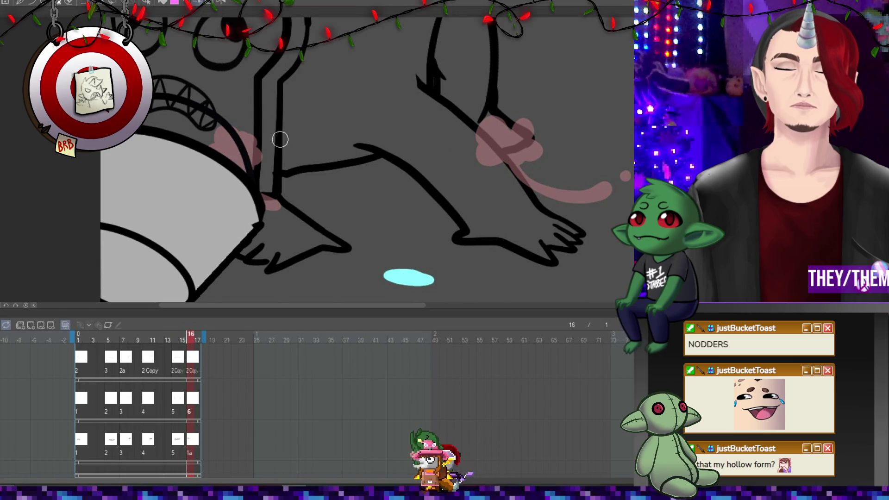
pyautogui.moveTo(224, 113)
pyautogui.mouseDown()
pyautogui.moveTo(210, 137)
pyautogui.moveTo(229, 123)
pyautogui.moveTo(211, 128)
pyautogui.moveTo(215, 149)
pyautogui.mouseUp()
pyautogui.hotkey('ctrl', 'z')
pyautogui.hotkey('ctrl', 'z')
pyautogui.hotkey('ctrl', 'z')
pyautogui.moveTo(225, 111)
pyautogui.mouseDown()
pyautogui.moveTo(215, 129)
pyautogui.moveTo(224, 122)
pyautogui.mouseUp()
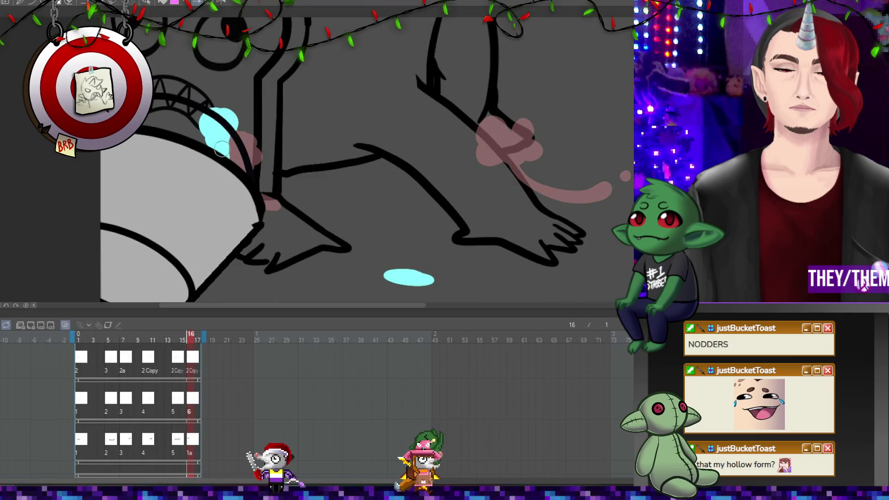
# Play the animation from frame 1, then taper frame 16's cyan floor drop into a streak
pyautogui.click(88, 447)
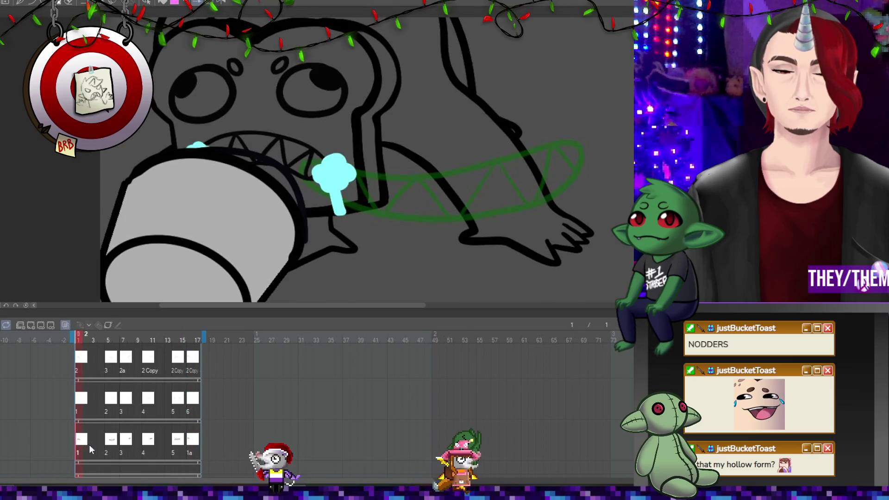
pyautogui.hotkey('ctrl', '0')
pyautogui.press('space')
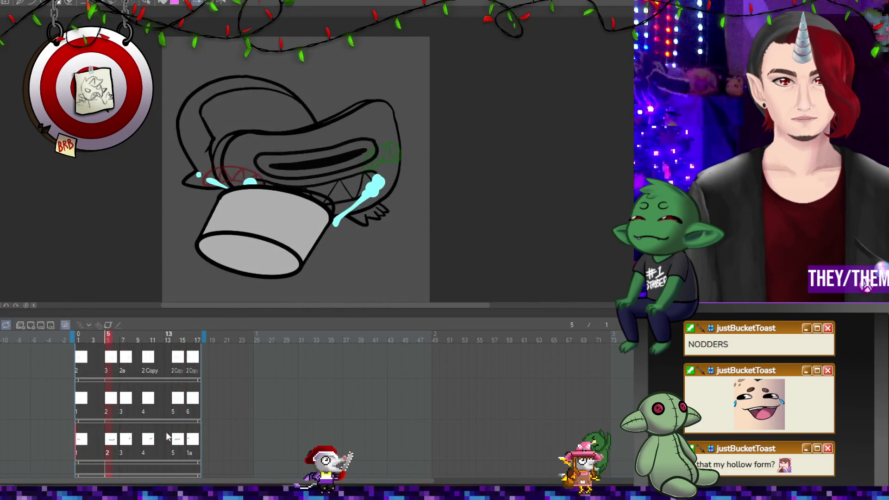
pyautogui.click(192, 388)
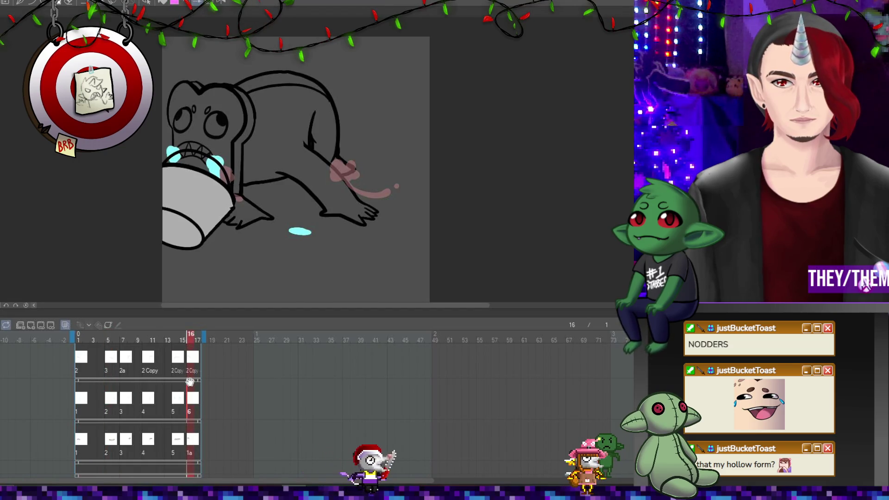
pyautogui.moveTo(290, 230); pyautogui.dragTo(317, 233)
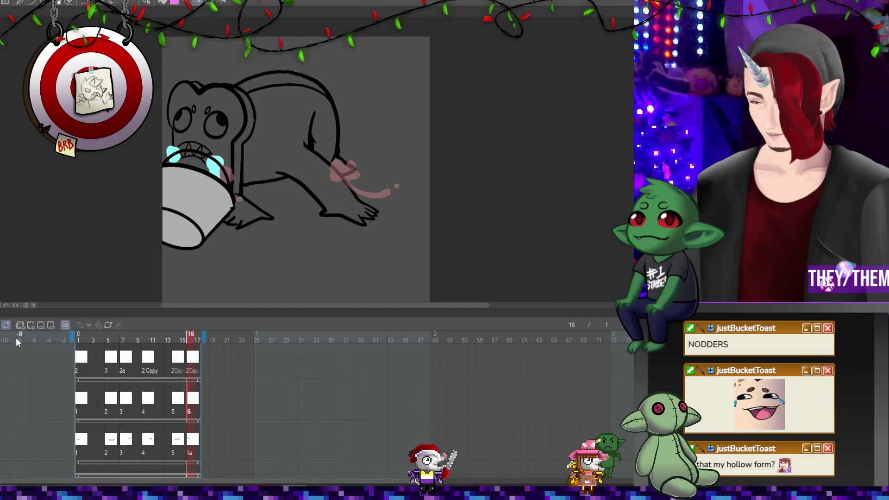
# Lengthen the cyan splash flying off the cup on frame 7, then return to frame 16
pyautogui.click(89, 442)
pyautogui.click(113, 444)
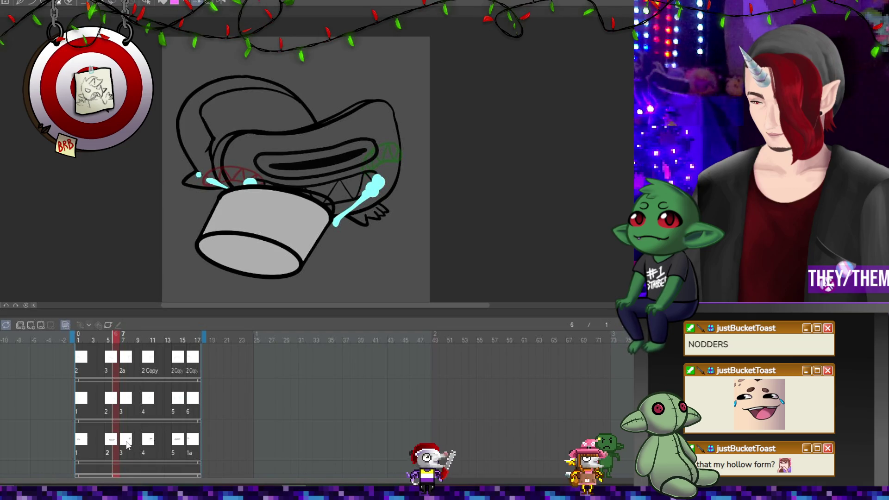
pyautogui.click(128, 445)
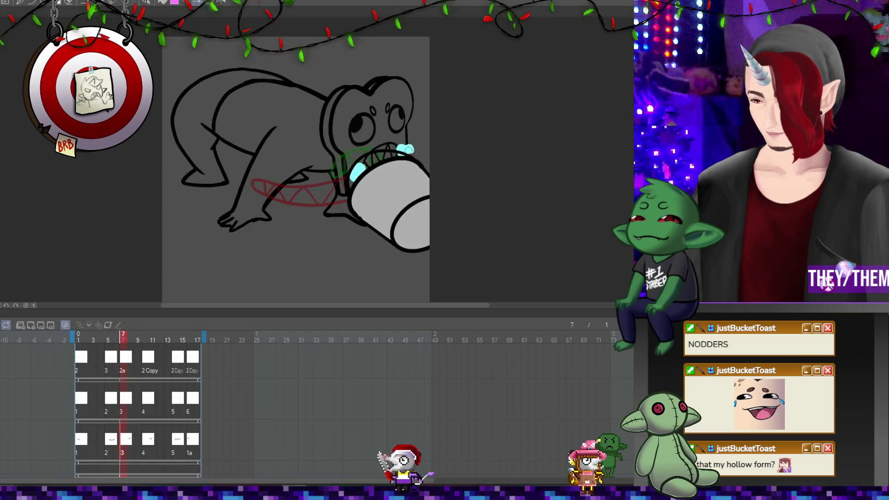
pyautogui.moveTo(410, 153); pyautogui.dragTo(429, 155)
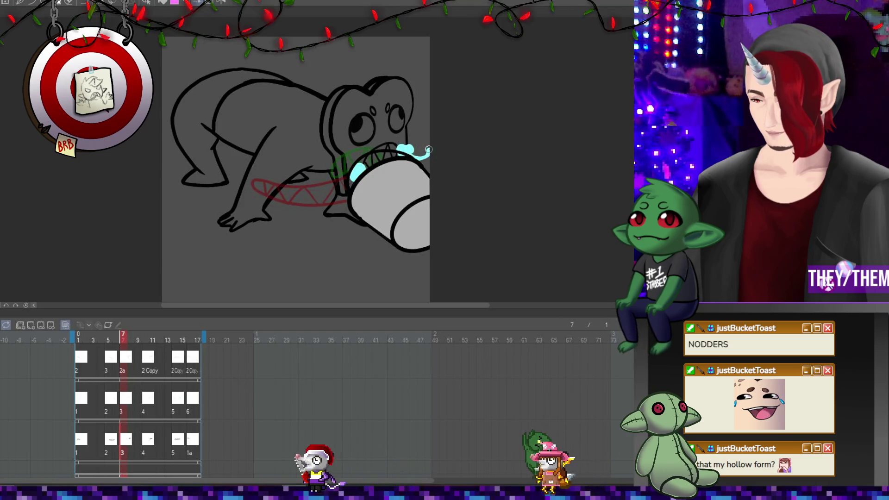
pyautogui.click(197, 435)
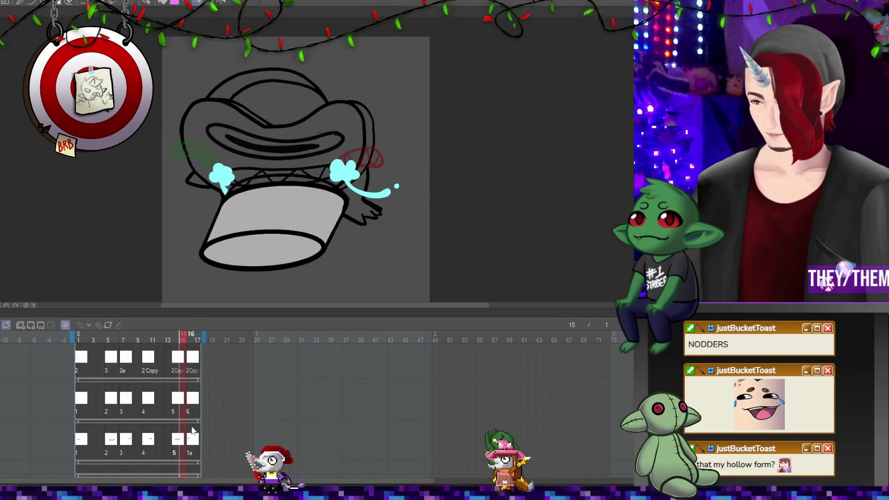
pyautogui.click(189, 435)
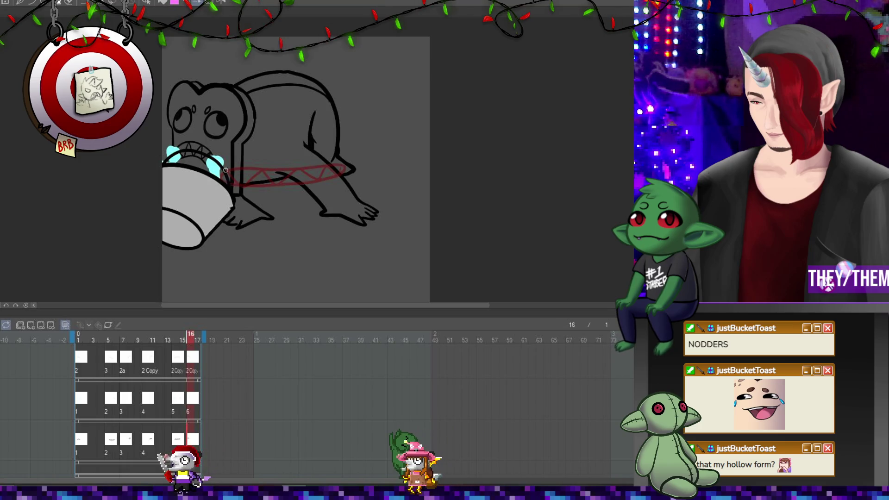
pyautogui.click(193, 396)
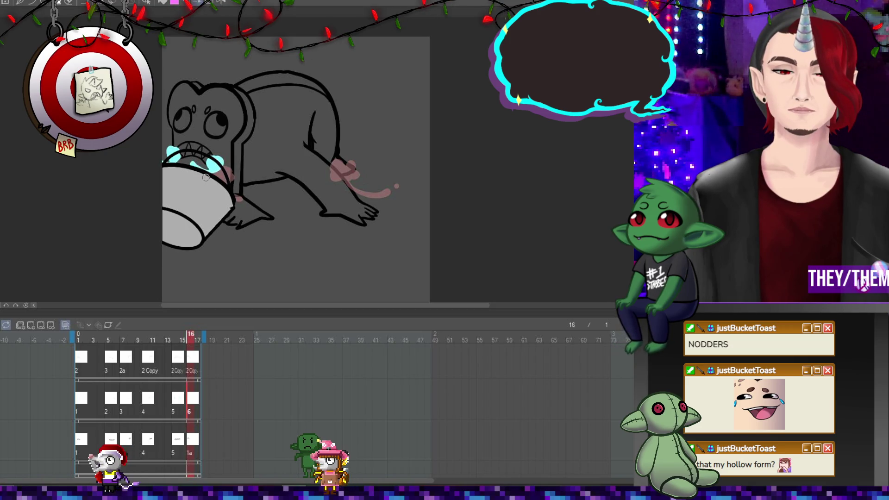
# Play the biting animation with the splashes, then stop back on frame 1
pyautogui.click(5, 325)
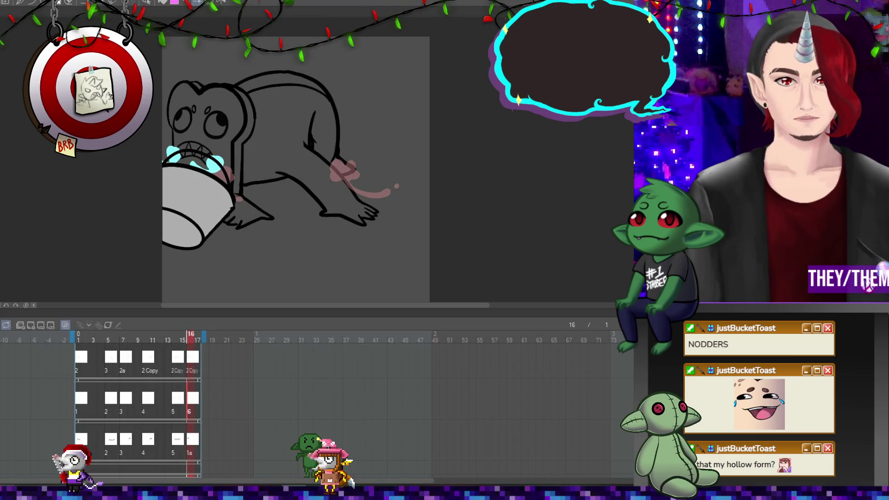
pyautogui.scroll(-3, 315, 148)
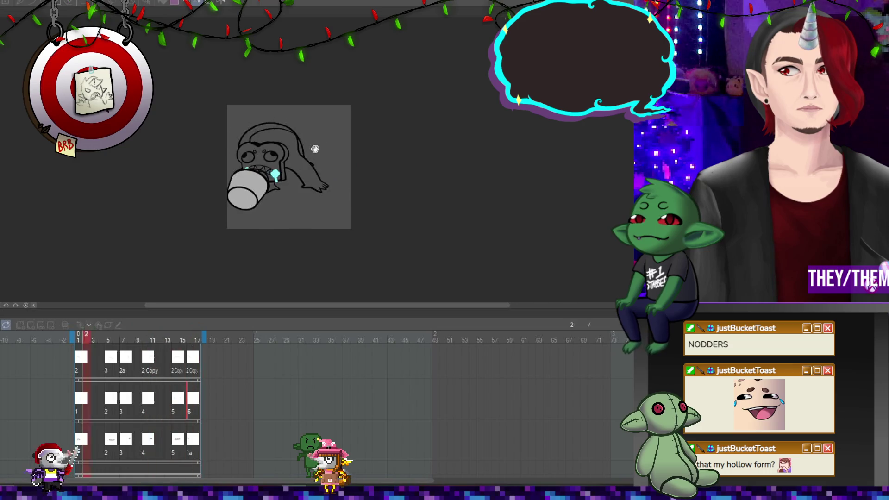
pyautogui.scroll(1, 295, 131)
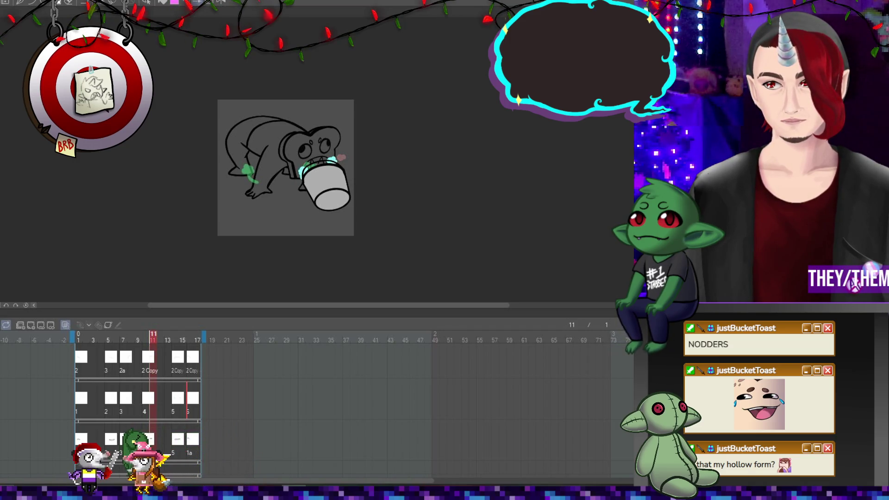
pyautogui.click(81, 439)
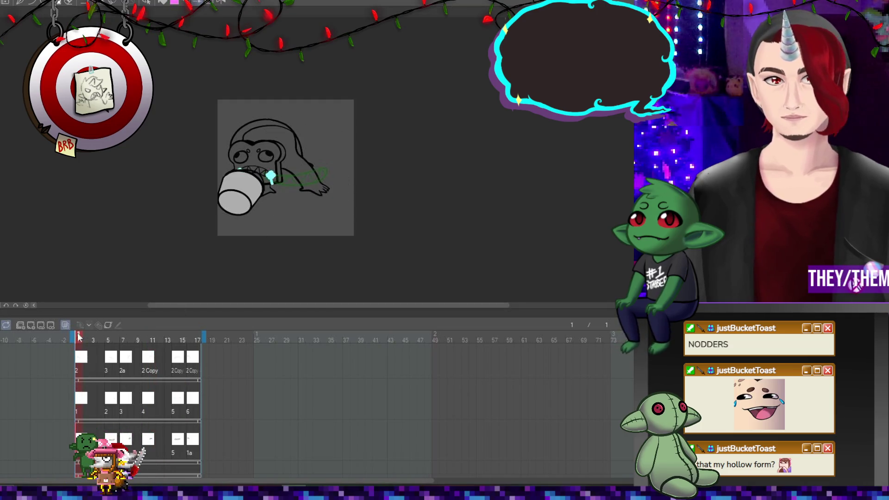
pyautogui.scroll(5, 264, 176)
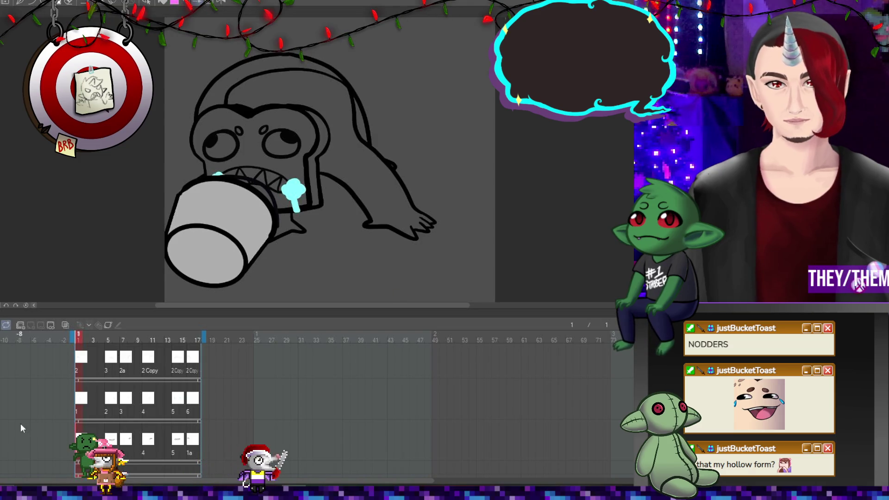
pyautogui.scroll(3, 36, 404)
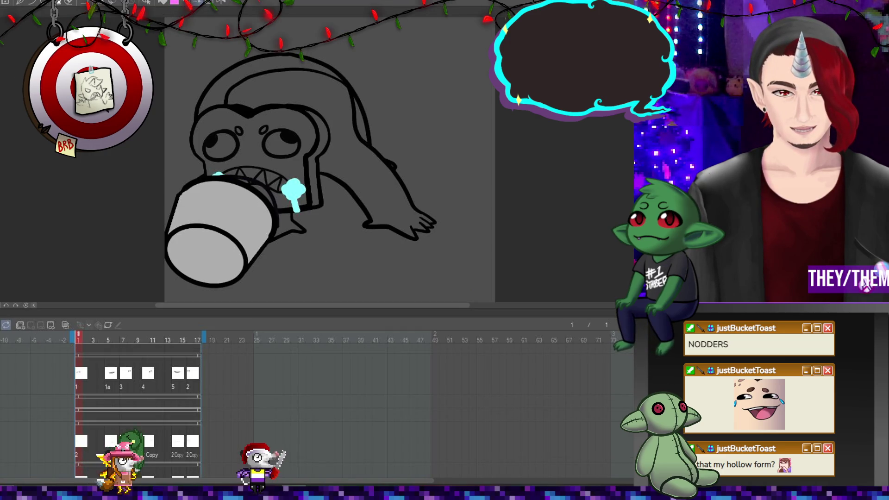
# Review the splash drawings on frames 2, 5 and 7, zoomed into the mouth area
pyautogui.click(85, 335)
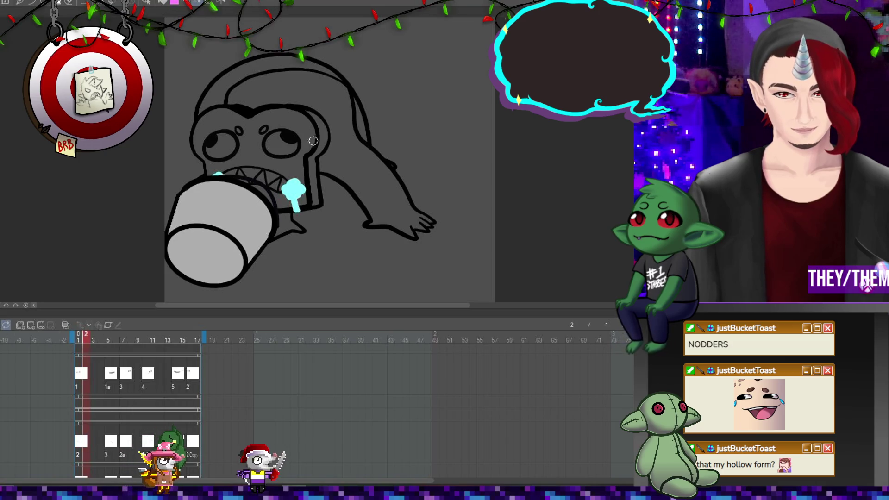
pyautogui.scroll(2, 252, 184)
pyautogui.scroll(1, 252, 184)
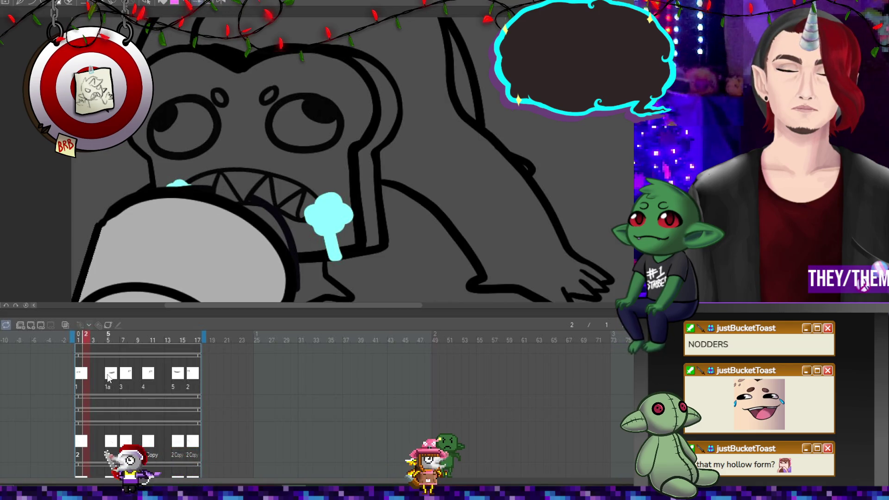
pyautogui.click(111, 439)
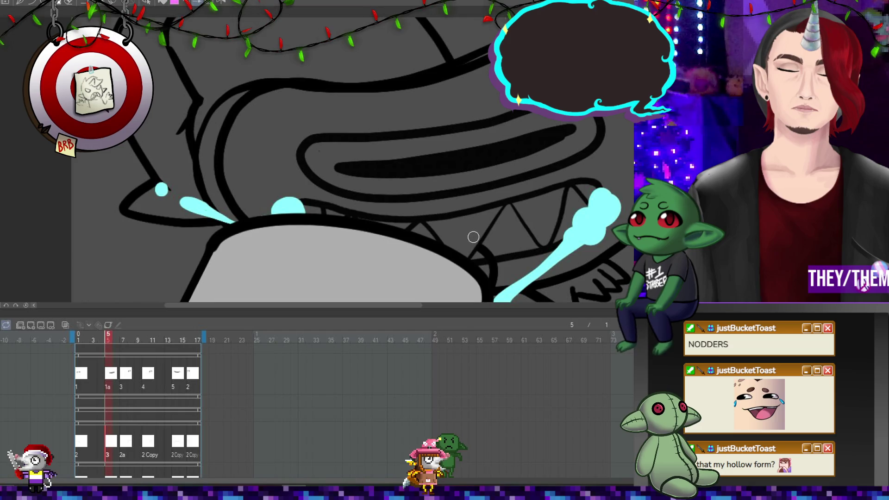
pyautogui.scroll(-3, 417, 246)
pyautogui.press('Right')
pyautogui.press('Right')
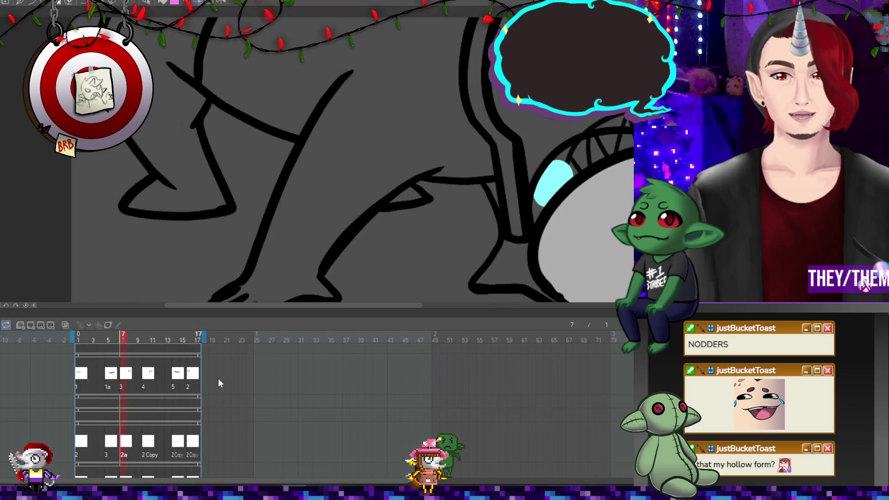
pyautogui.scroll(3, 417, 240)
pyautogui.scroll(-3, 463, 233)
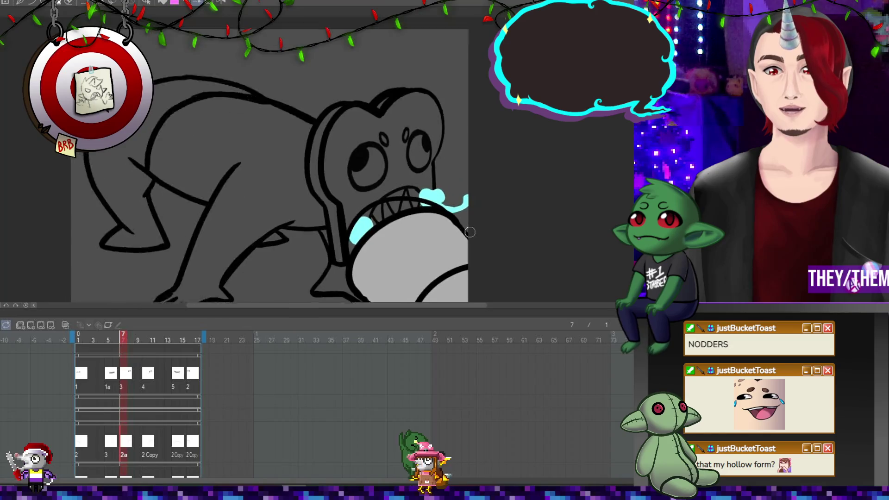
pyautogui.scroll(2, 469, 232)
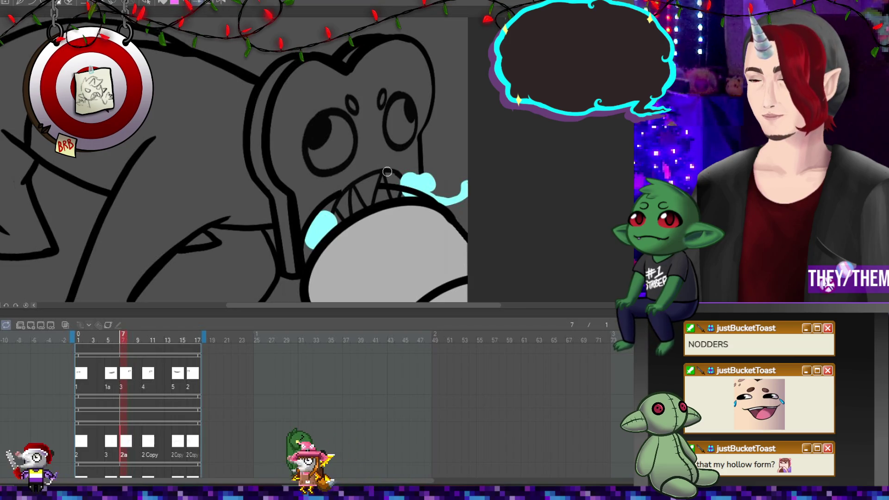
# Compare frames 10, 14 and 16, then fit the whole canvas in view
pyautogui.press('Right')
pyautogui.press('Right')
pyautogui.press('Right')
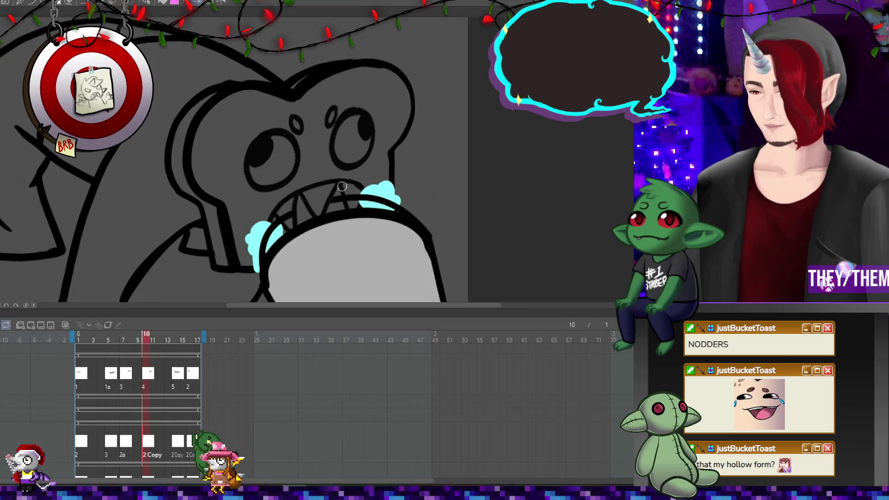
pyautogui.press('Right')
pyautogui.press('Right')
pyautogui.press('Right')
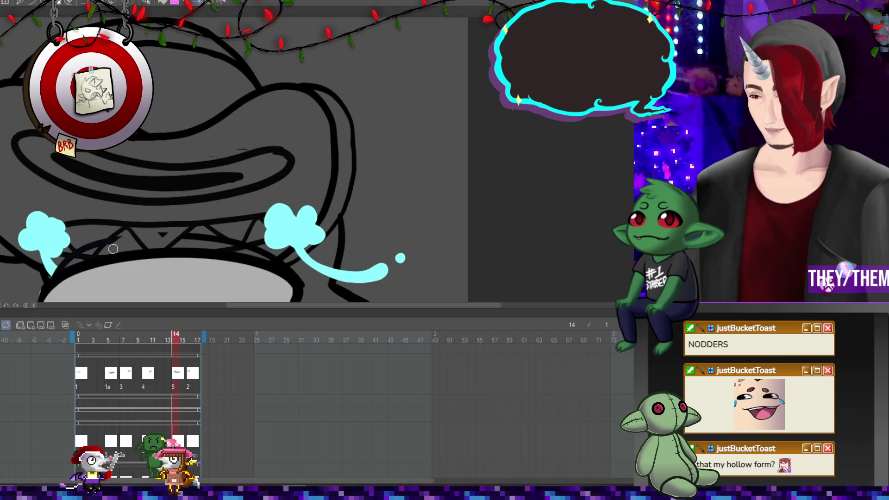
pyautogui.click(192, 444)
pyautogui.click(179, 373)
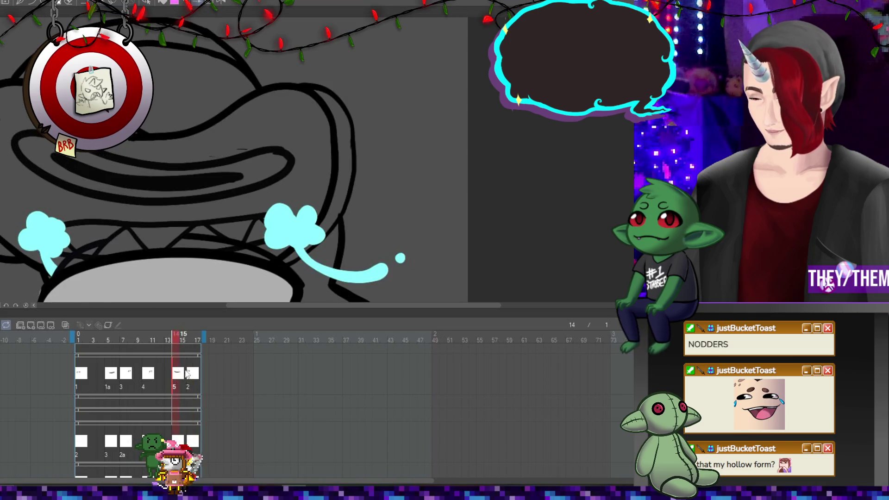
pyautogui.click(194, 378)
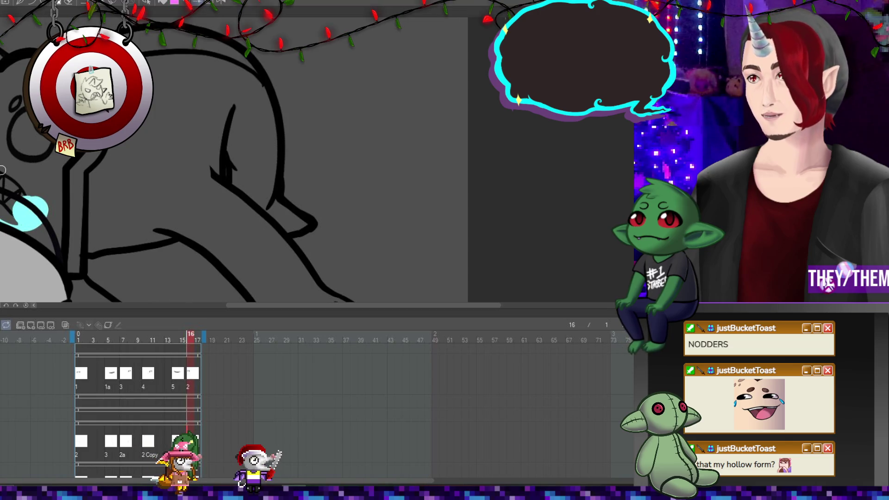
pyautogui.hotkey('ctrl', '0')
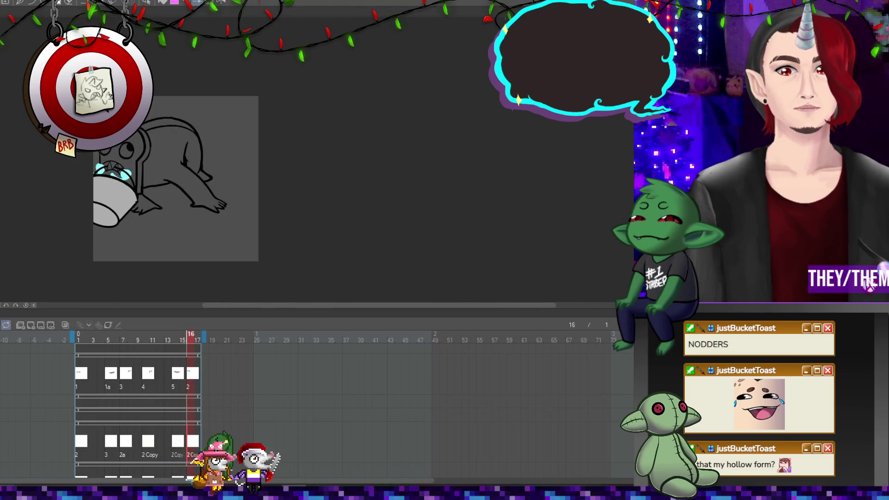
pyautogui.scroll(1, 170, 194)
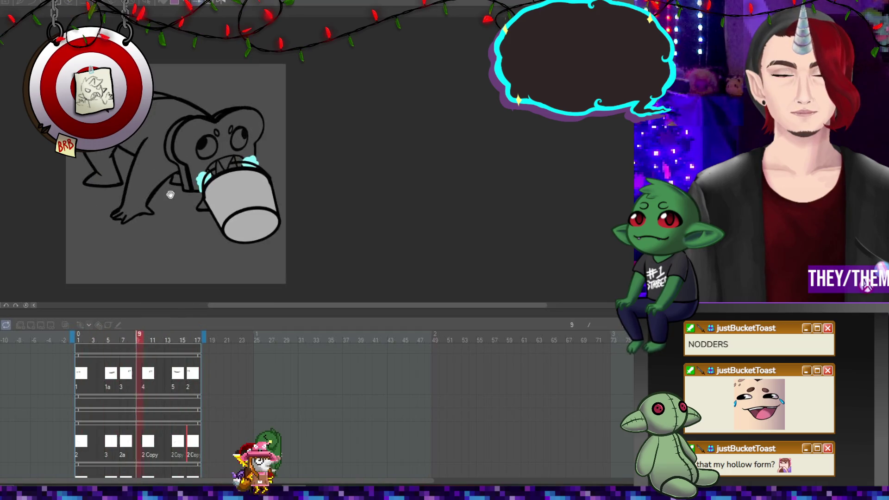
pyautogui.scroll(1, 170, 195)
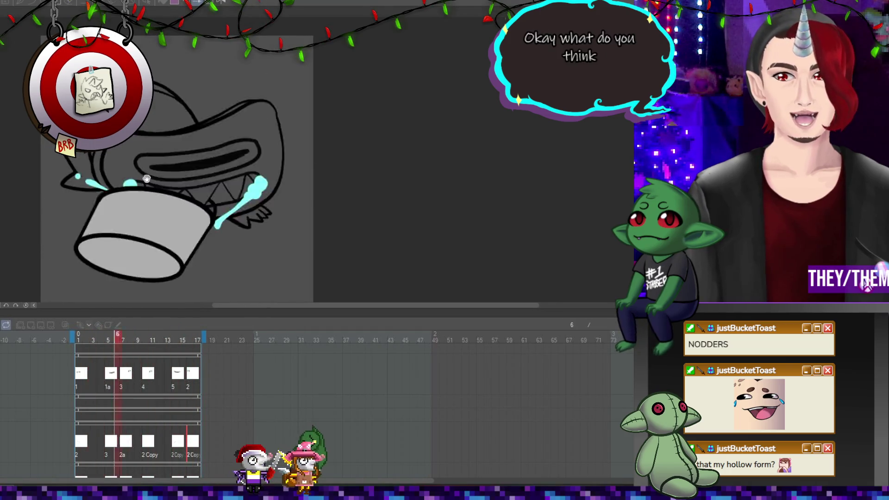
pyautogui.scroll(-1, 27, 232)
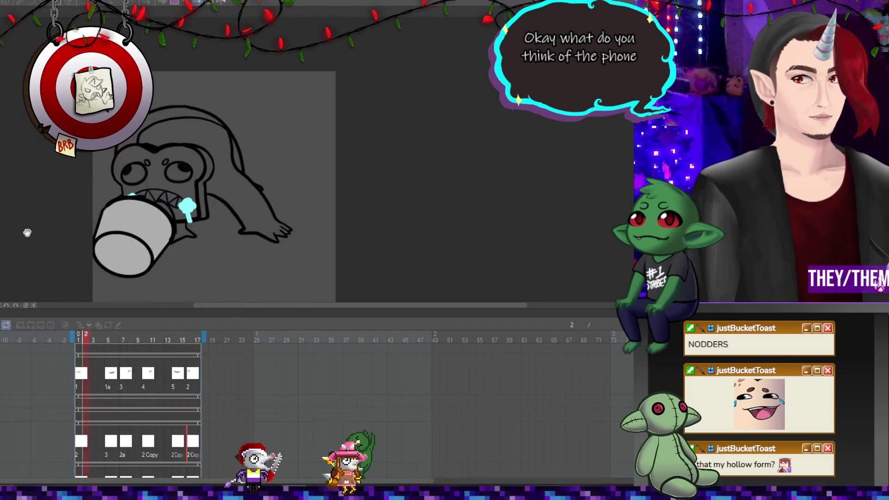
pyautogui.moveTo(211, 306); pyautogui.dragTo(175, 304)
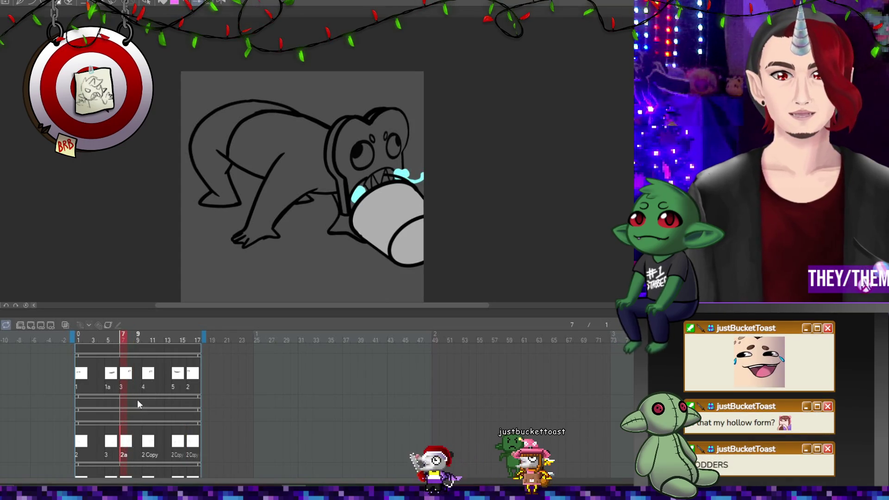
pyautogui.scroll(-1, 139, 404)
pyautogui.scroll(-2, 139, 404)
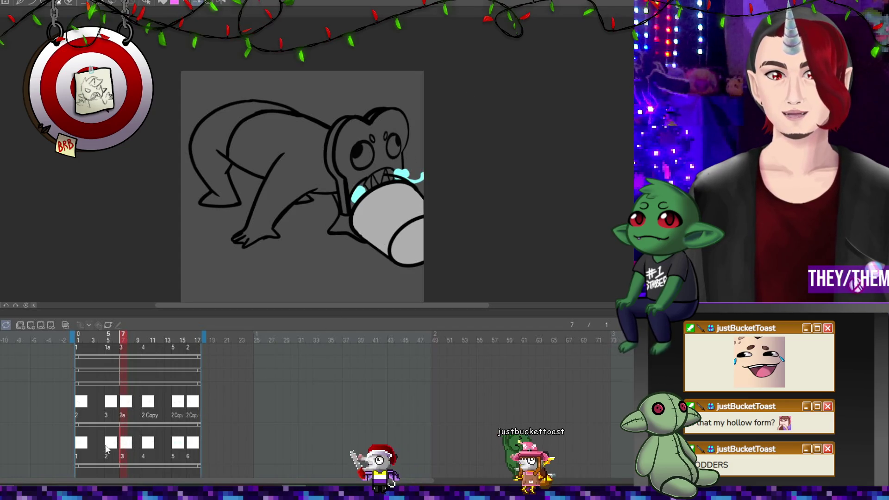
# Lengthen the cyan drip below the splash blob on frame 1
pyautogui.press('Left')
pyautogui.press('Left')
pyautogui.press('Right')
pyautogui.press('Right')
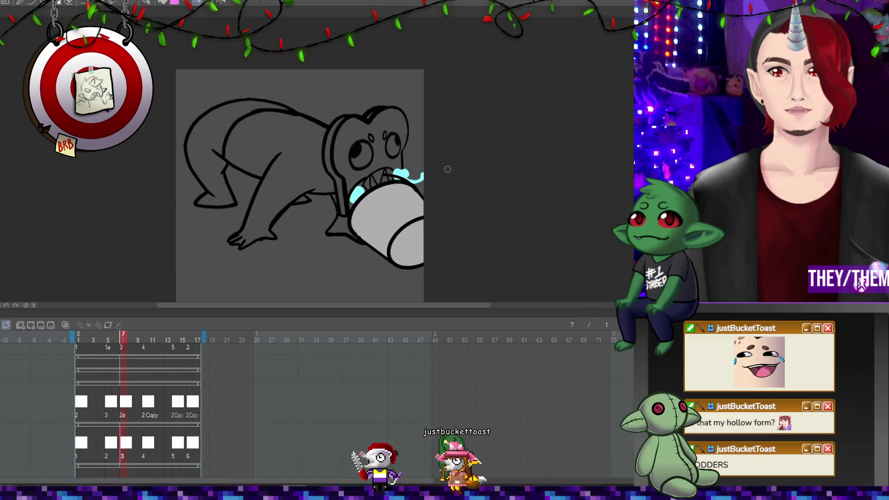
pyautogui.click(155, 453)
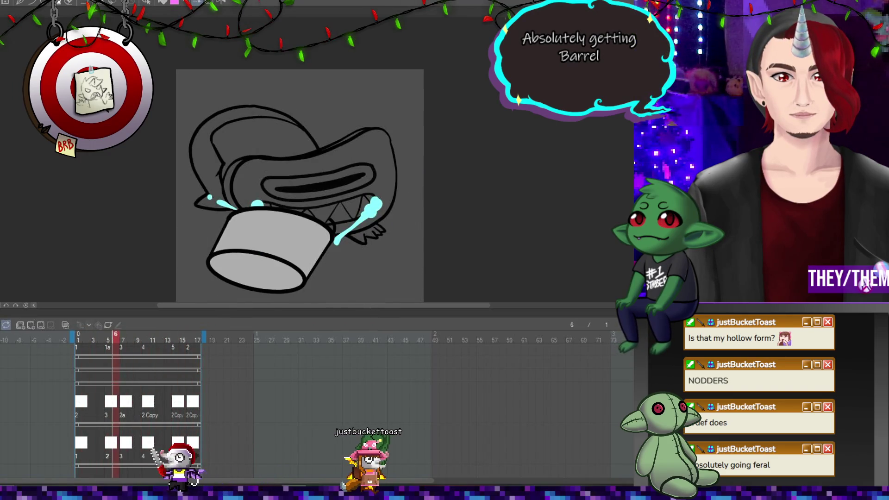
pyautogui.click(81, 416)
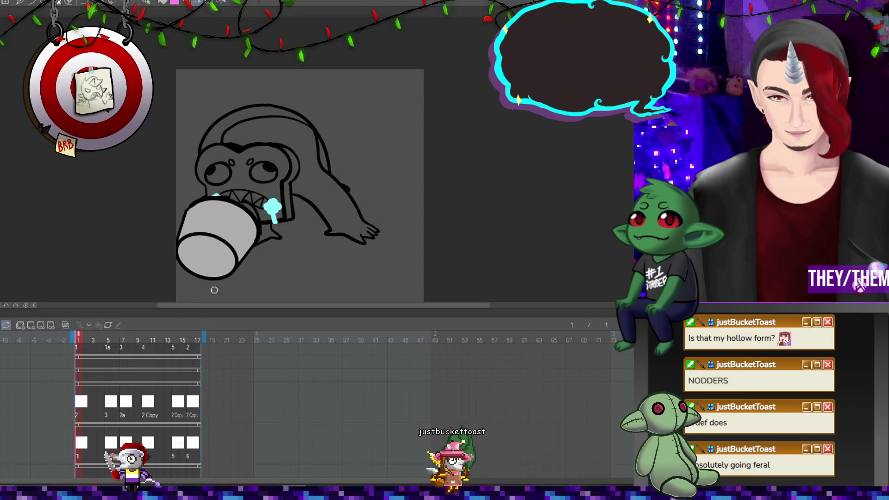
pyautogui.scroll(2, 277, 257)
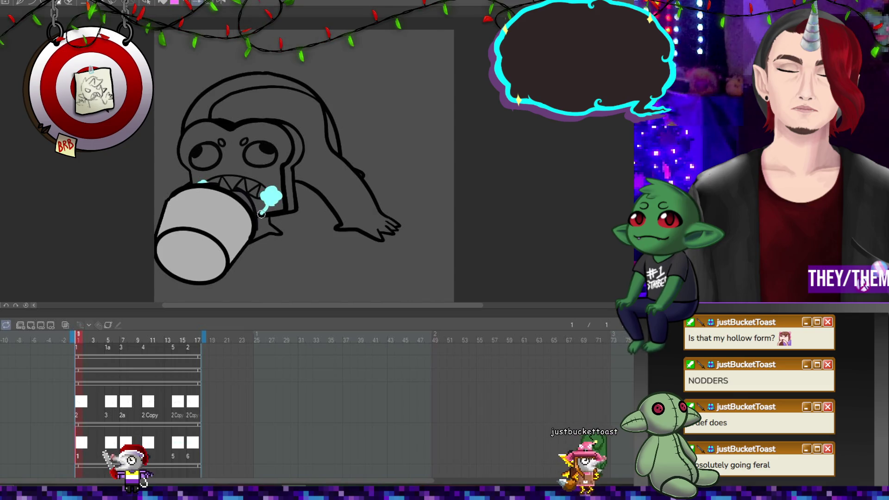
pyautogui.moveTo(262, 214); pyautogui.dragTo(270, 207)
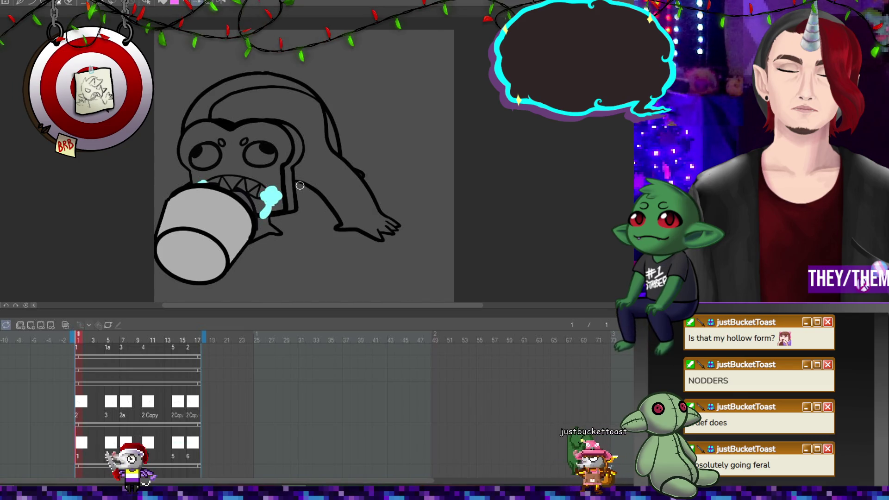
# Extend the cyan highlight along the cup's right rim on cel 4 at frame 10
pyautogui.click(107, 407)
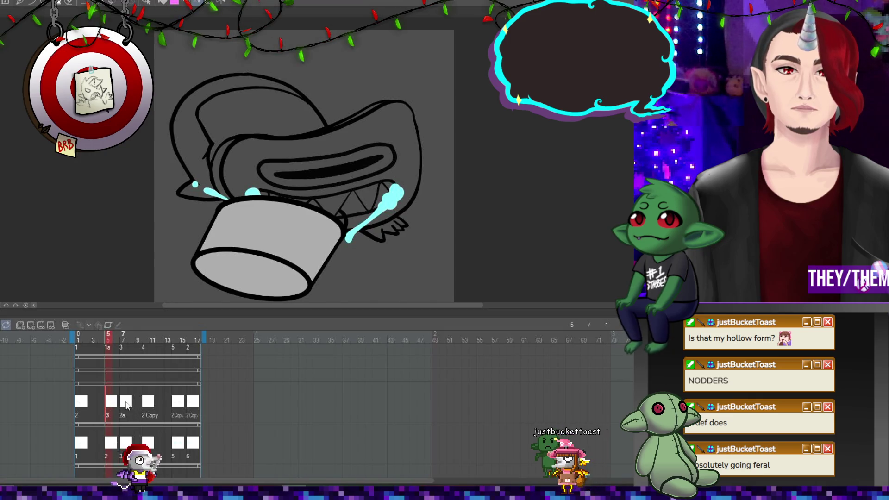
pyautogui.click(127, 406)
pyautogui.click(148, 403)
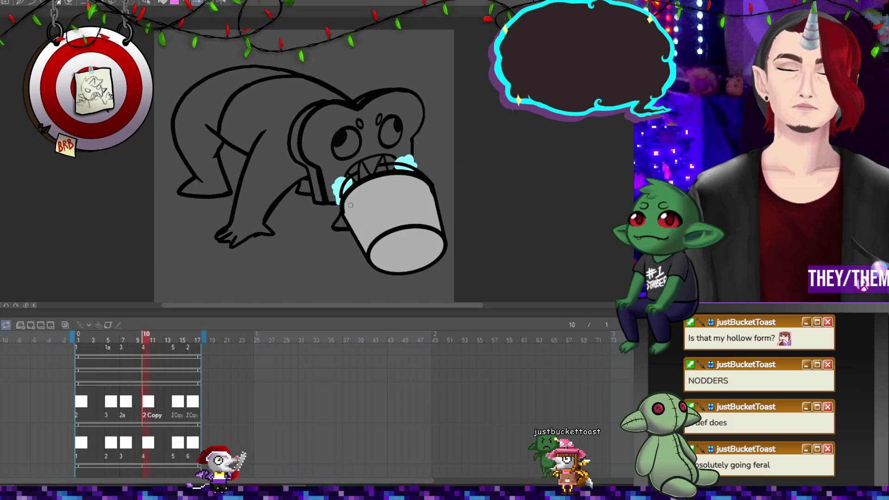
pyautogui.click(147, 448)
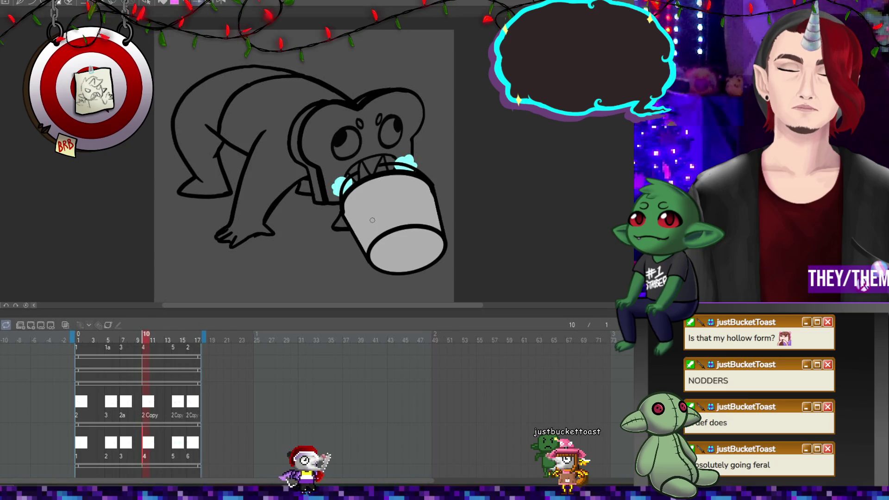
pyautogui.moveTo(421, 172); pyautogui.dragTo(430, 176)
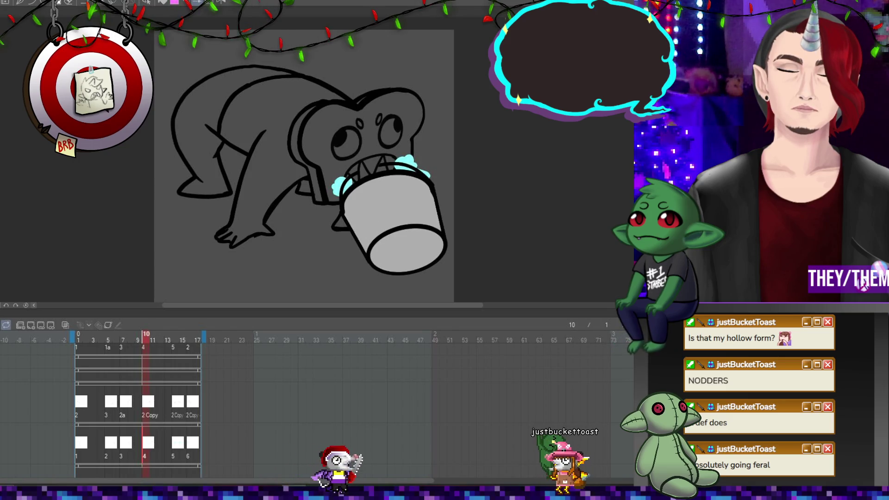
# Remove the stray cyan dot beside the splash curl on frame 14
pyautogui.click(176, 444)
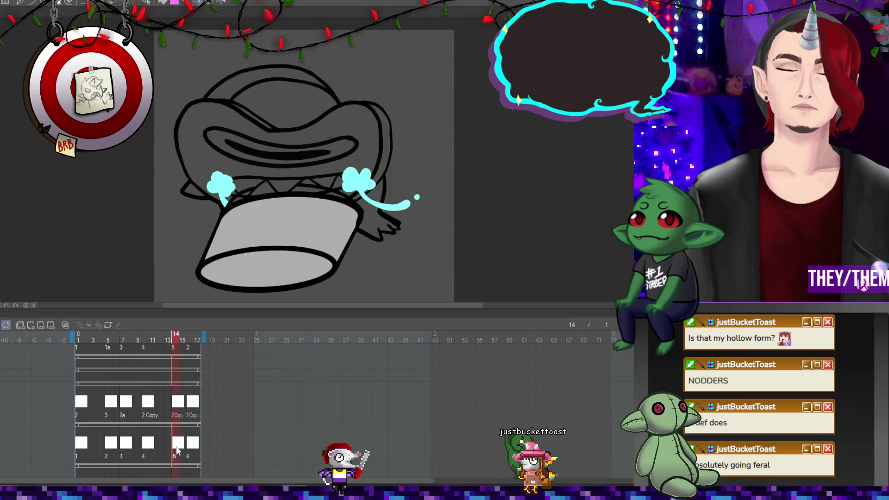
pyautogui.click(418, 196)
pyautogui.click(109, 416)
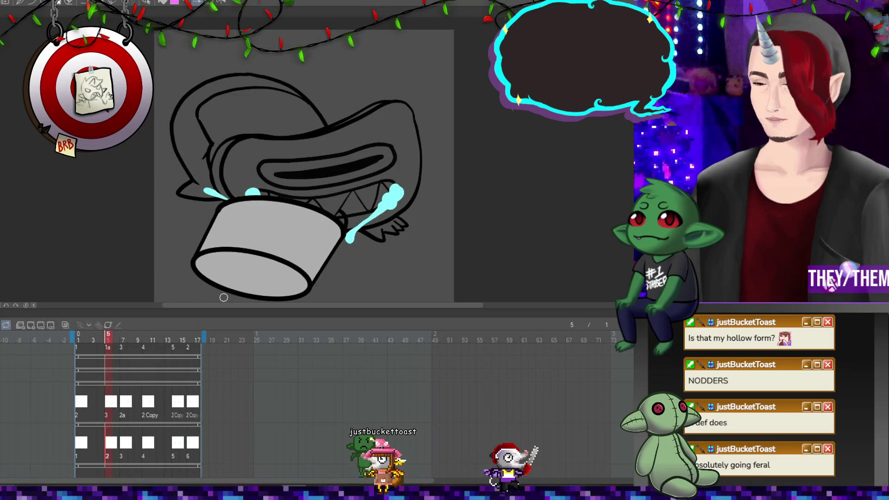
pyautogui.click(195, 448)
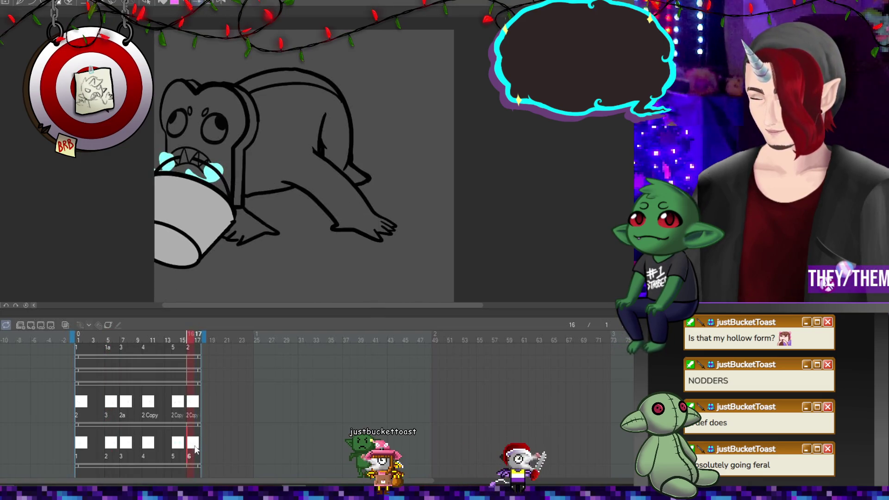
# Play the animation from frame 1 to review the splash touch-ups
pyautogui.click(85, 445)
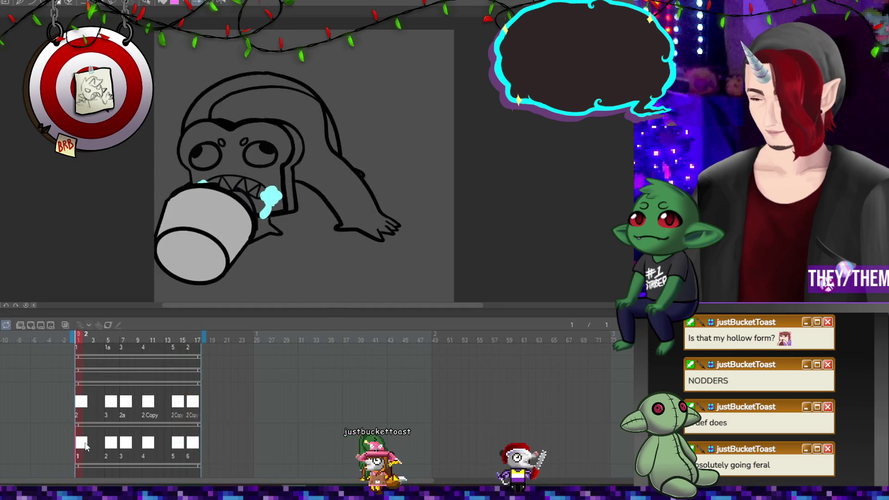
pyautogui.click(5, 325)
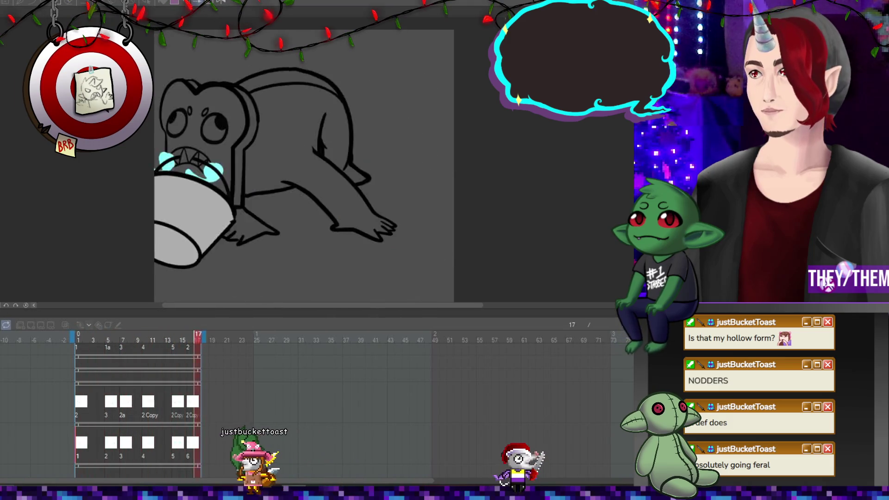
pyautogui.scroll(-3, 202, 128)
pyautogui.scroll(-2, 185, 126)
pyautogui.scroll(2, 176, 123)
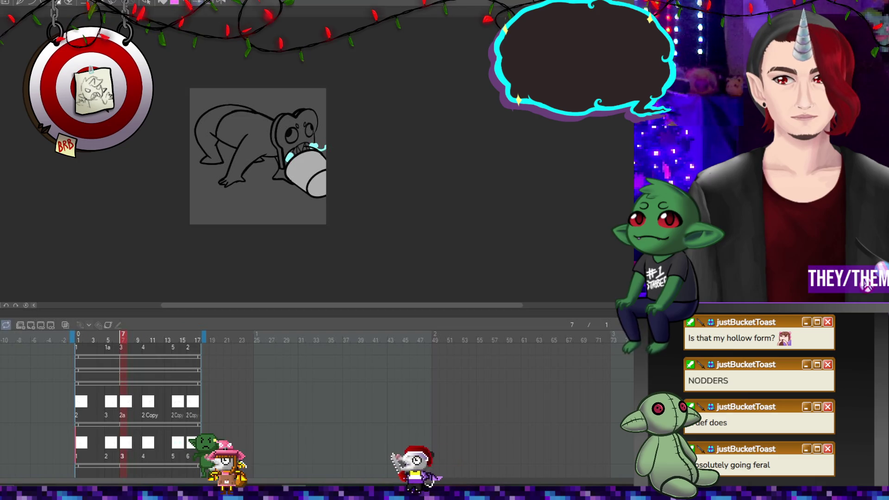
pyautogui.scroll(1, 260, 135)
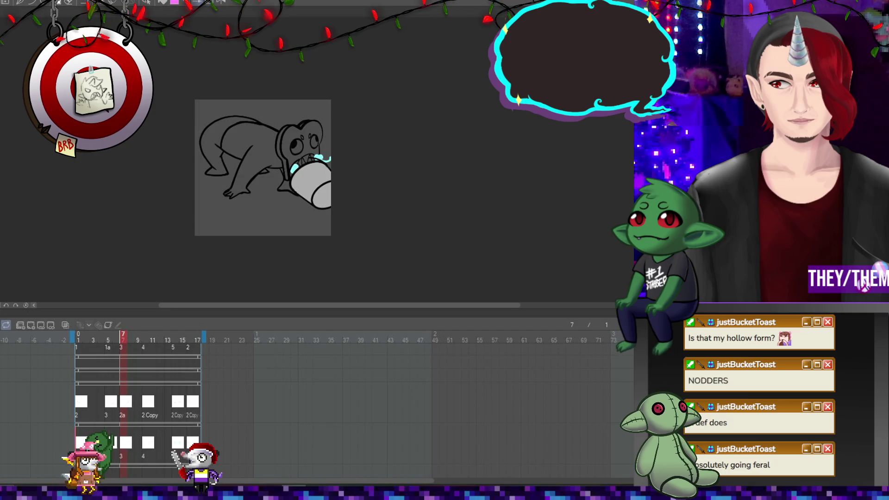
pyautogui.scroll(1, 88, 438)
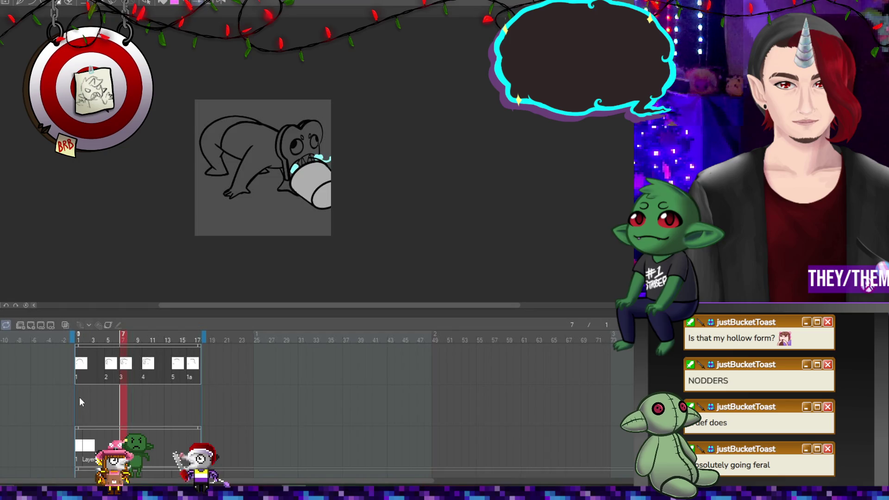
# Add a blank cel at frame 1 and a new track of cels to the animation
pyautogui.click(79, 396)
pyautogui.click(29, 327)
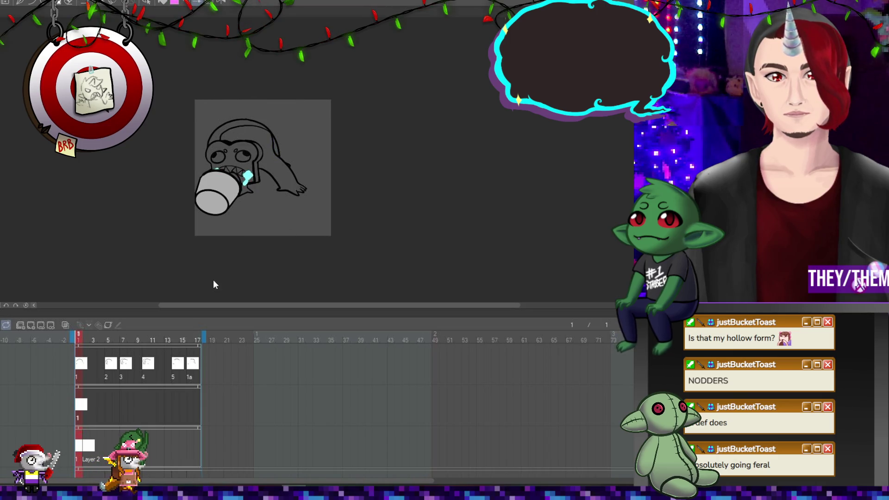
pyautogui.click(123, 398)
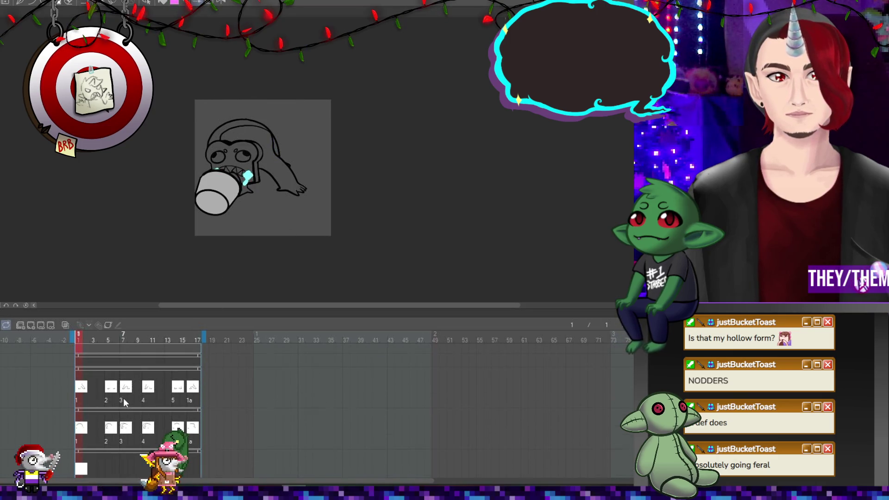
pyautogui.scroll(3, 270, 240)
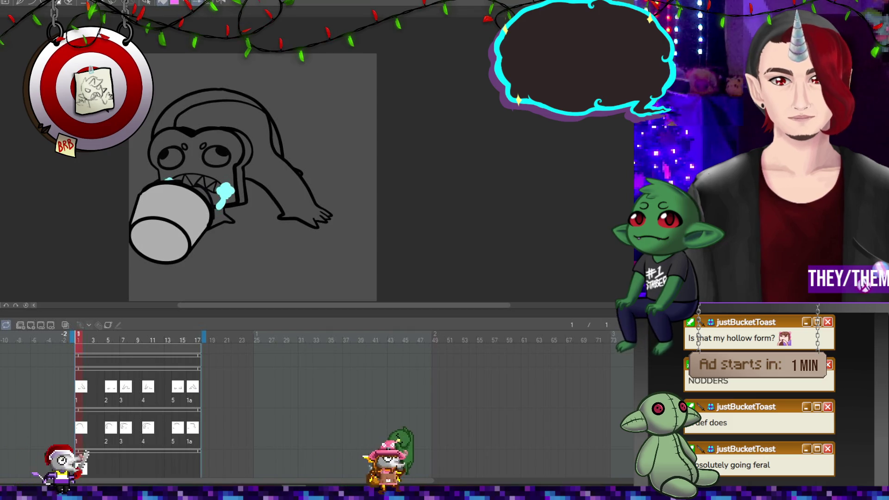
# Fill the head band, strap and back of head blue on frames 1 and 5, and the tail on frame 7
pyautogui.click(206, 96)
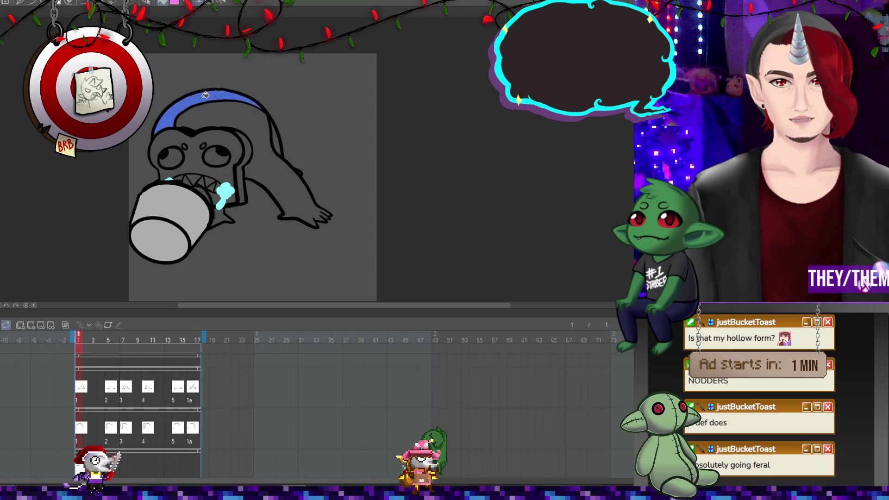
pyautogui.click(274, 134)
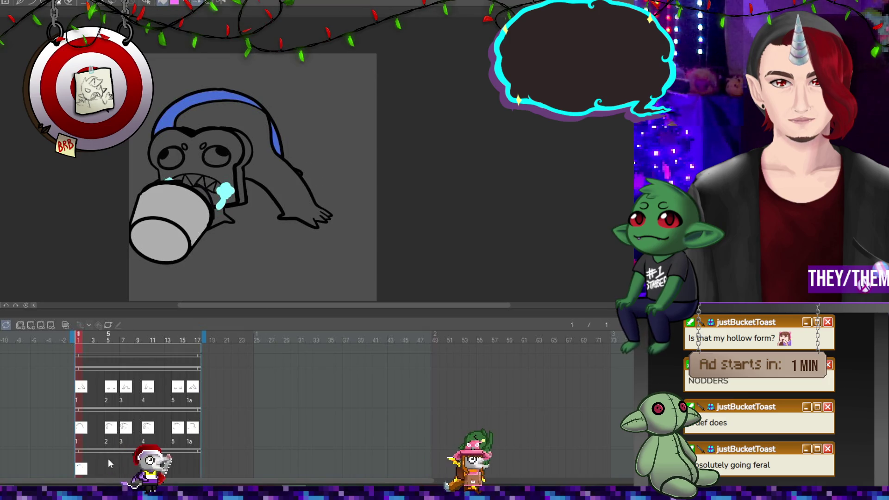
pyautogui.click(108, 467)
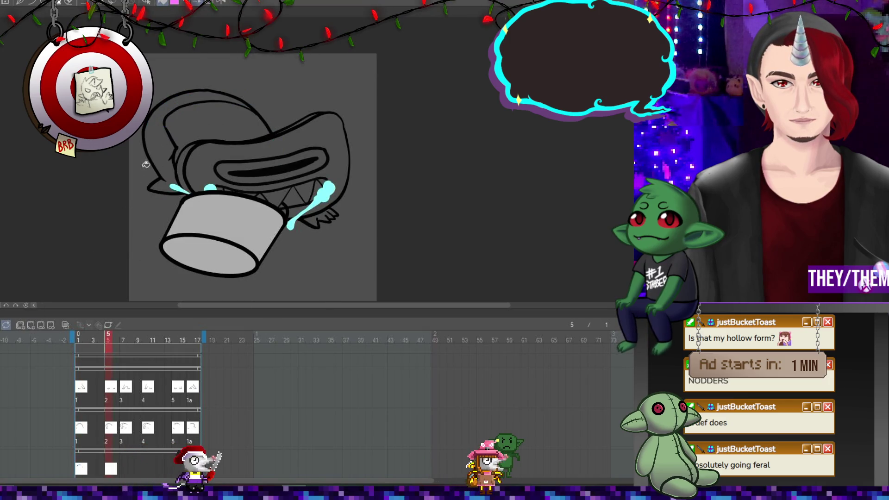
pyautogui.click(169, 140)
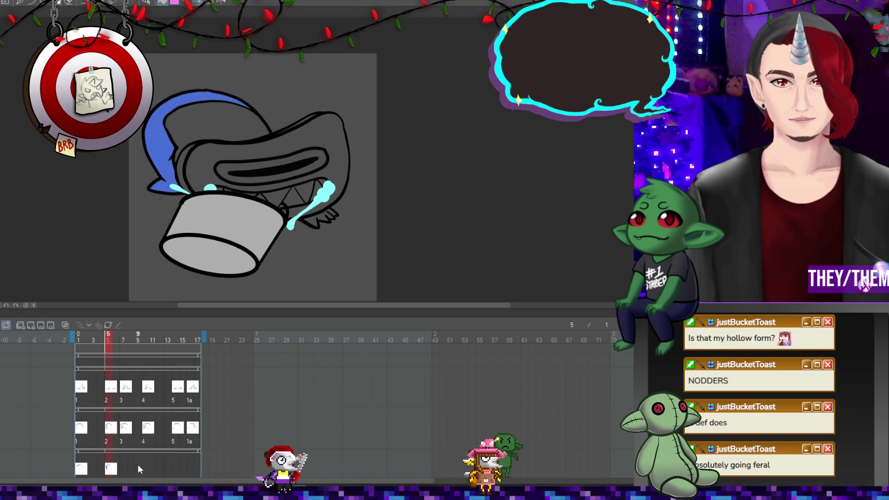
pyautogui.click(124, 466)
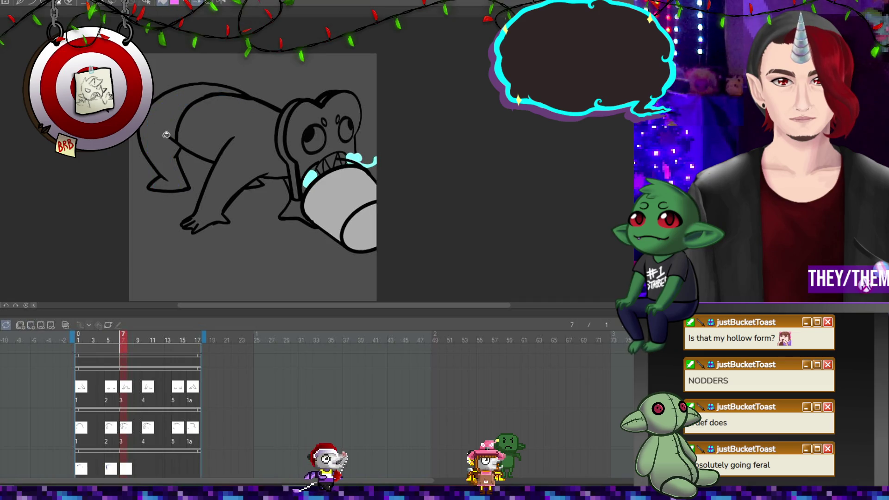
pyautogui.click(171, 114)
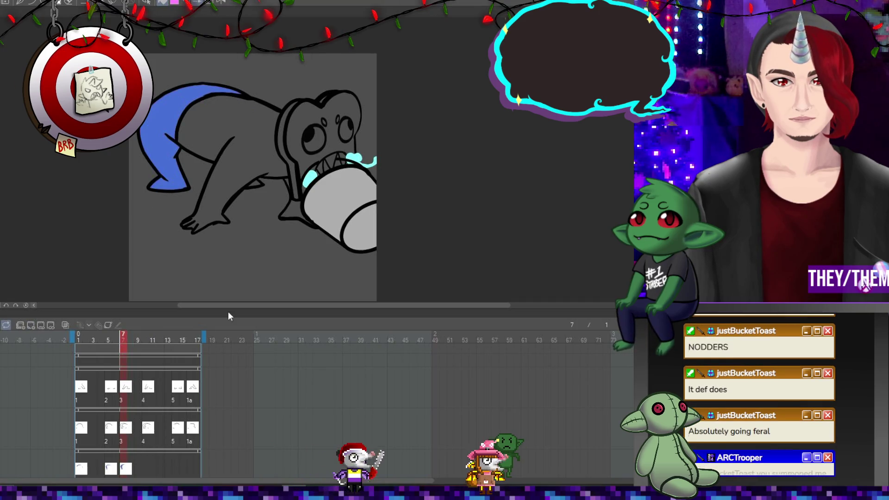
pyautogui.scroll(-2, 267, 209)
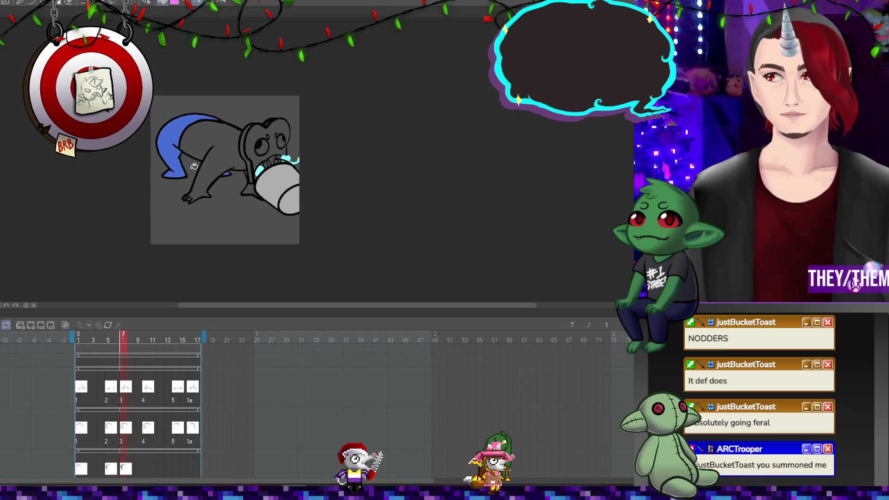
pyautogui.scroll(1, 197, 180)
pyautogui.scroll(1, 264, 36)
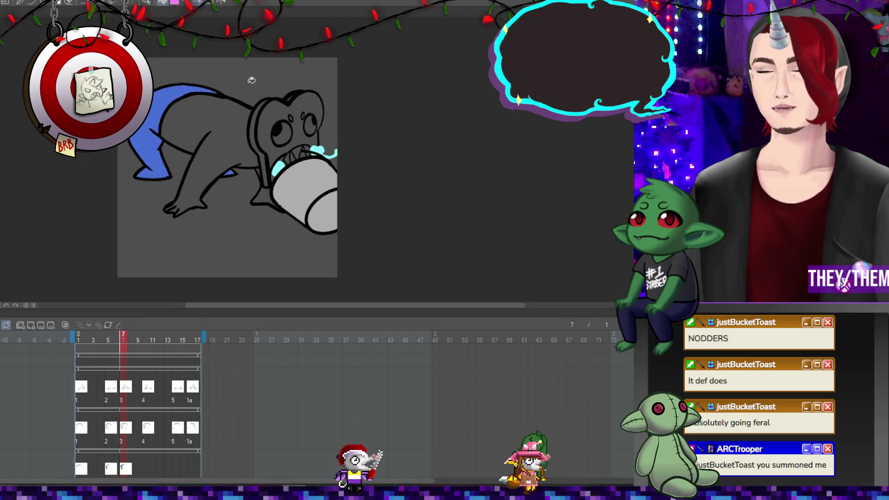
# Add blank cels at frames 10 and 14 on the bottom layer
pyautogui.click(149, 469)
pyautogui.click(149, 468)
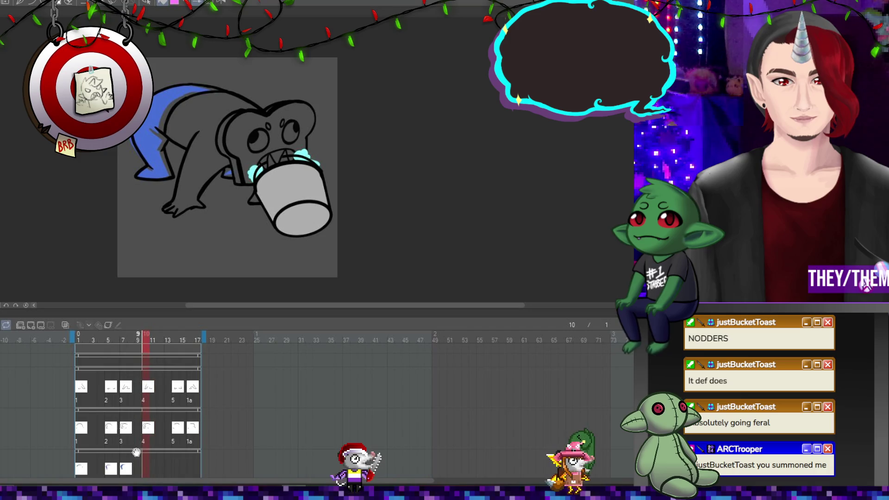
pyautogui.click(31, 327)
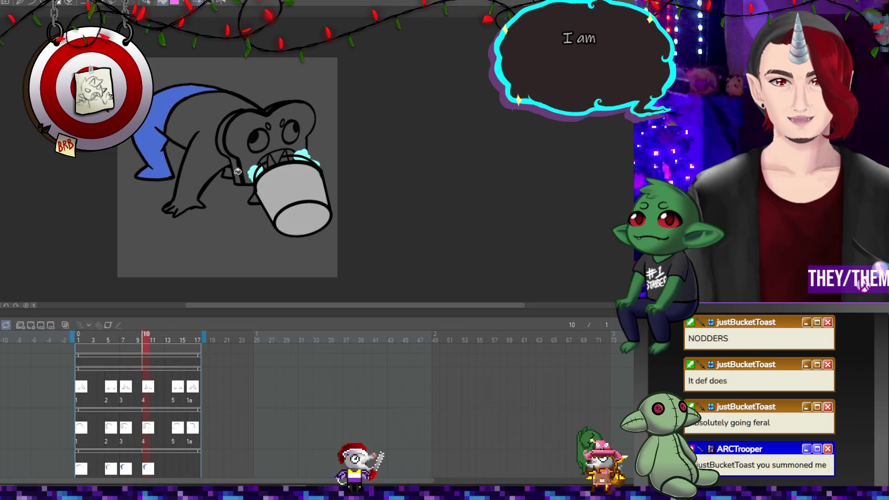
pyautogui.click(174, 466)
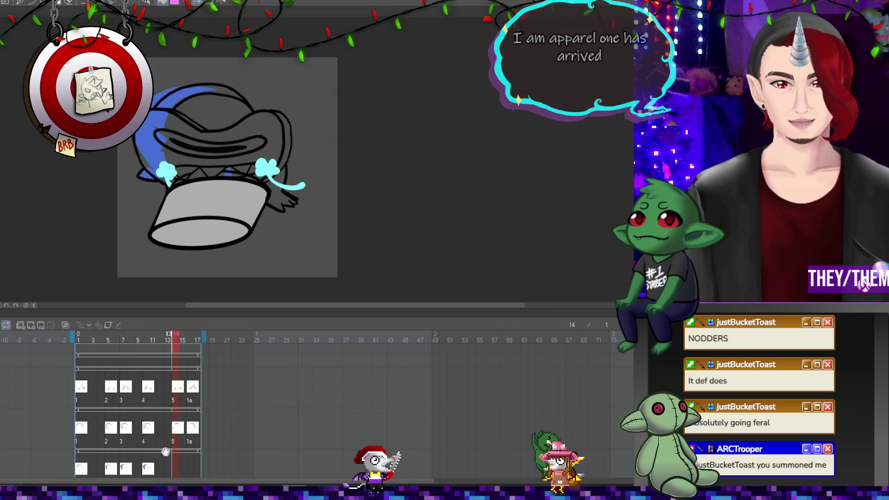
pyautogui.click(29, 326)
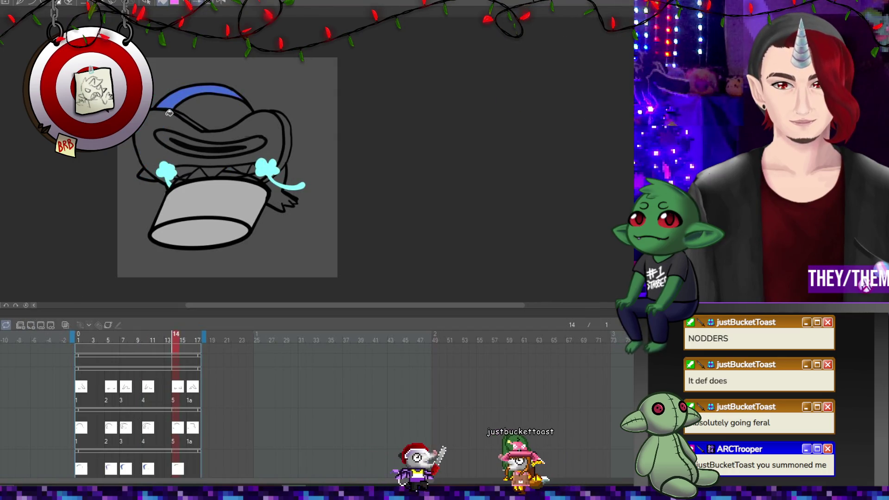
# On frame 16, erase part of the head's top outline and draw a red guide stroke along the back
pyautogui.click(194, 473)
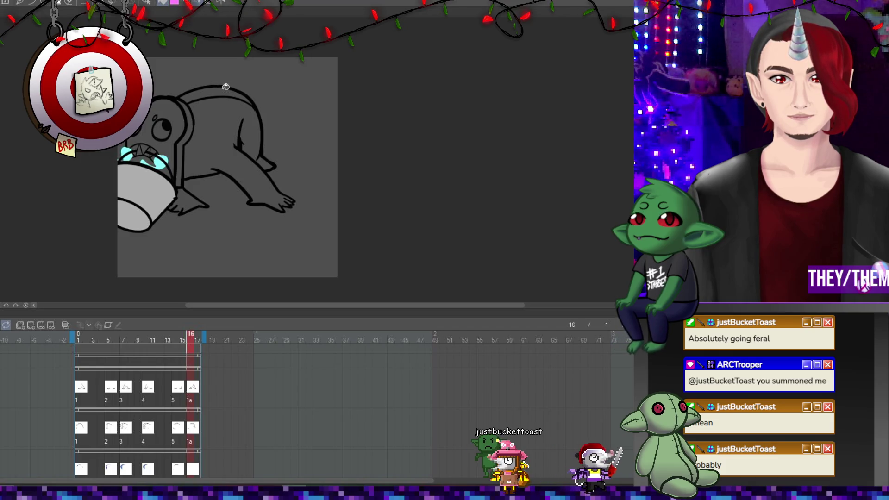
pyautogui.scroll(2, 227, 88)
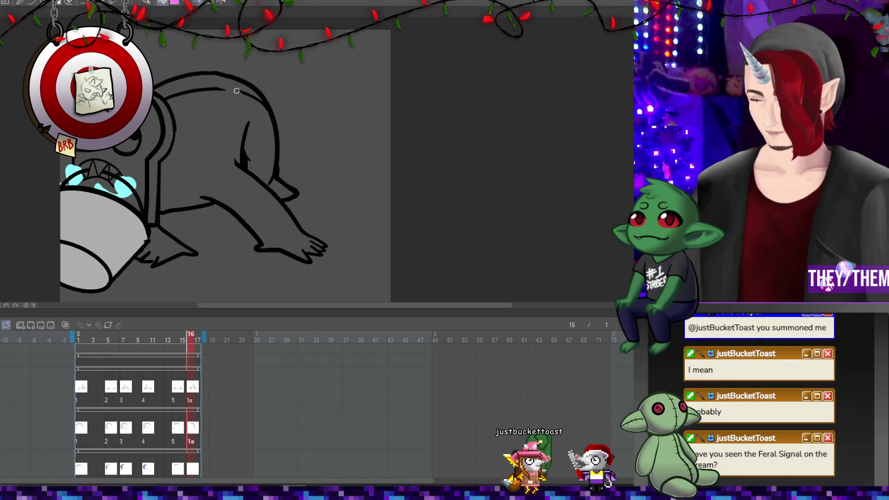
pyautogui.moveTo(213, 88); pyautogui.dragTo(189, 89)
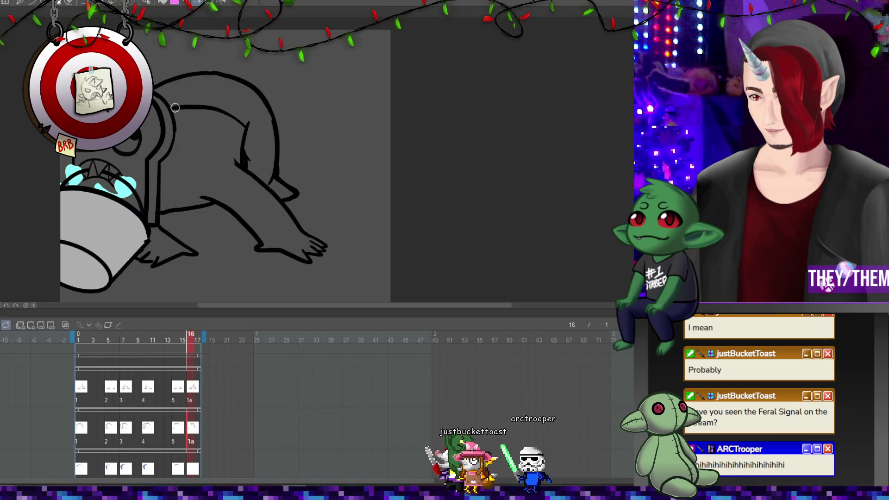
pyautogui.moveTo(155, 77); pyautogui.dragTo(266, 113)
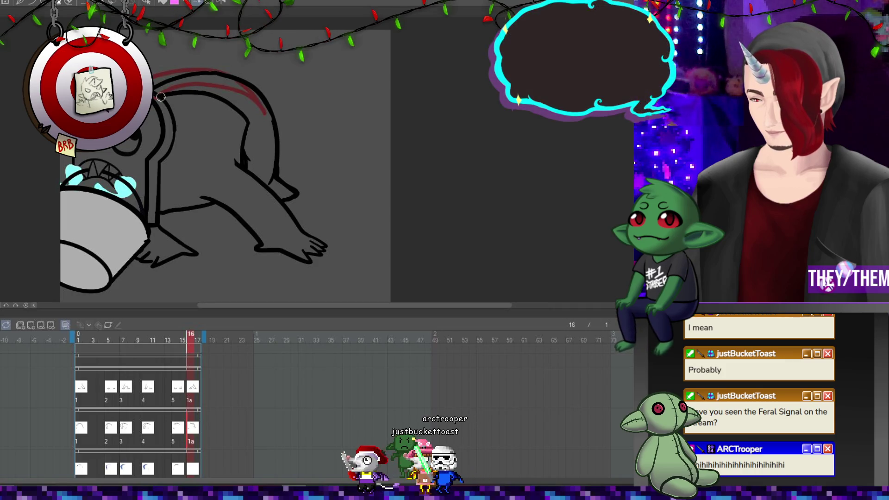
# After comparing frames 1 and 14, fill the creature's back and tail blue on frame 16
pyautogui.click(85, 435)
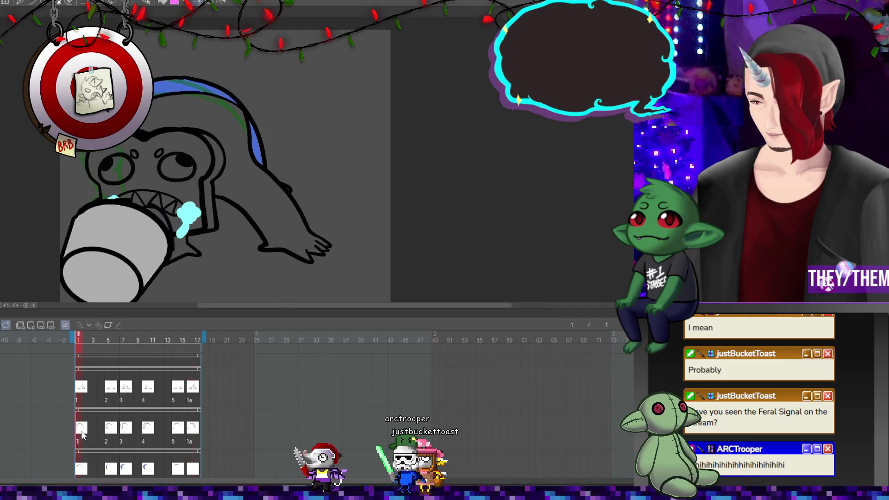
pyautogui.click(192, 430)
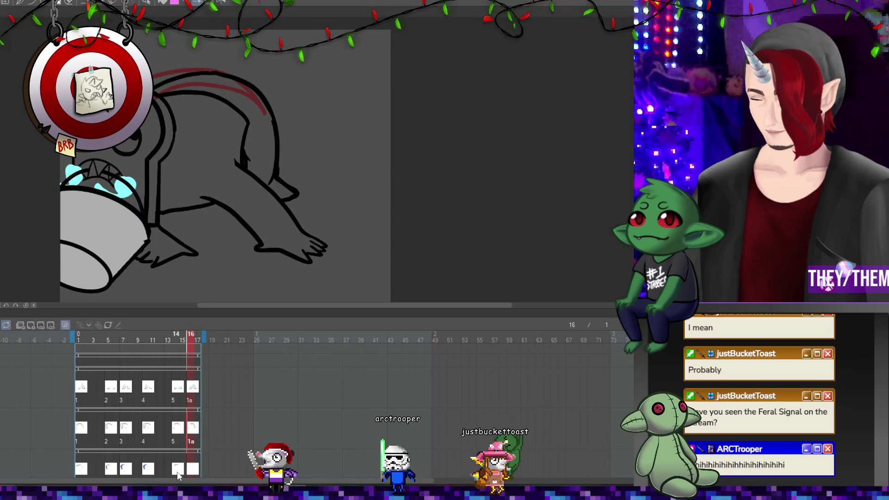
pyautogui.click(178, 429)
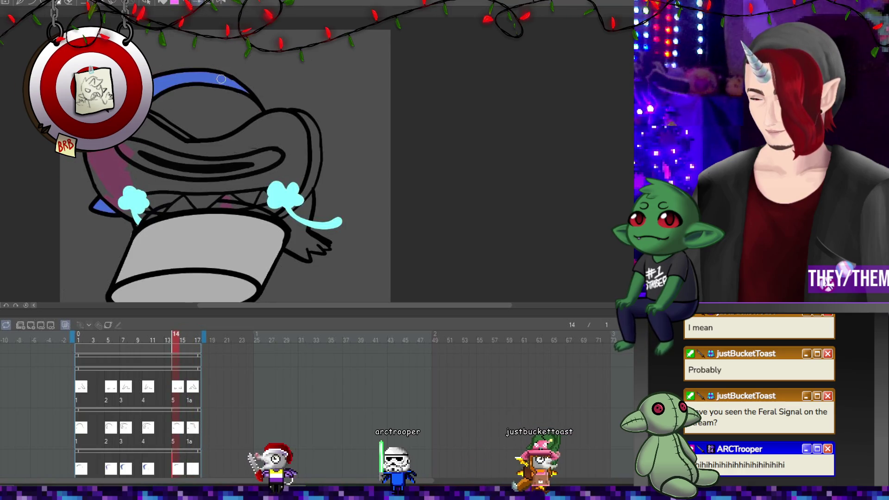
pyautogui.click(192, 471)
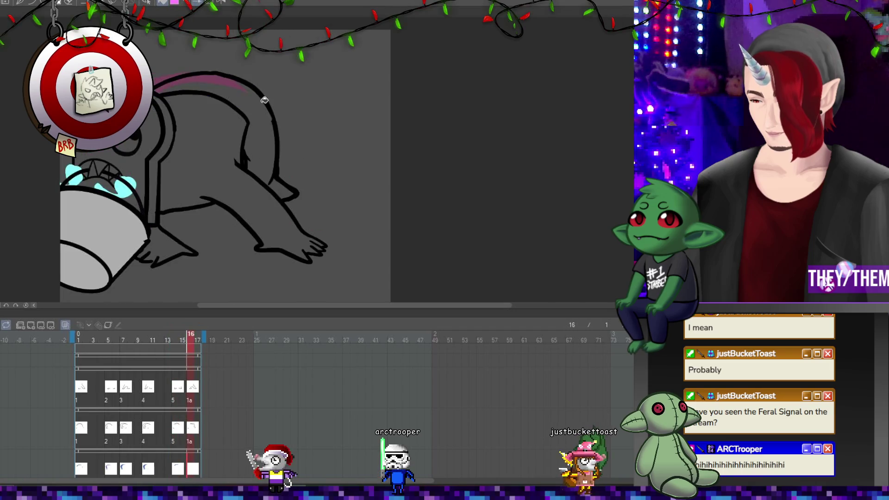
pyautogui.click(273, 182)
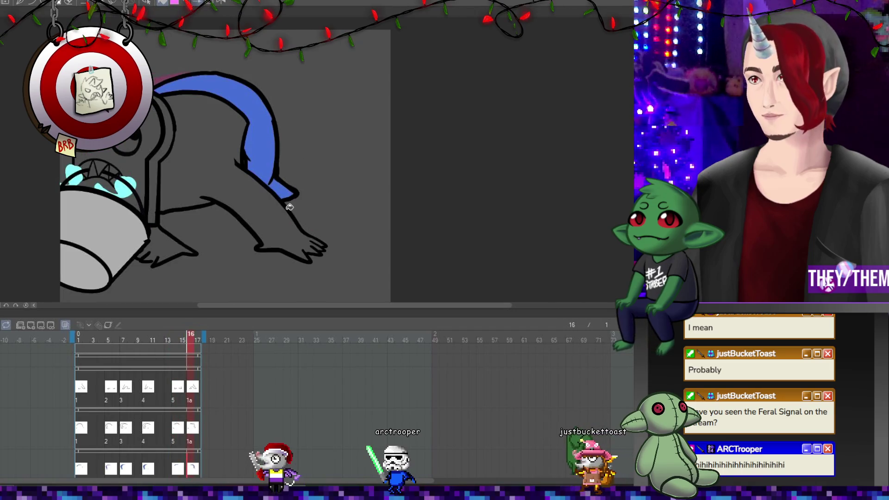
pyautogui.scroll(-2, 161, 135)
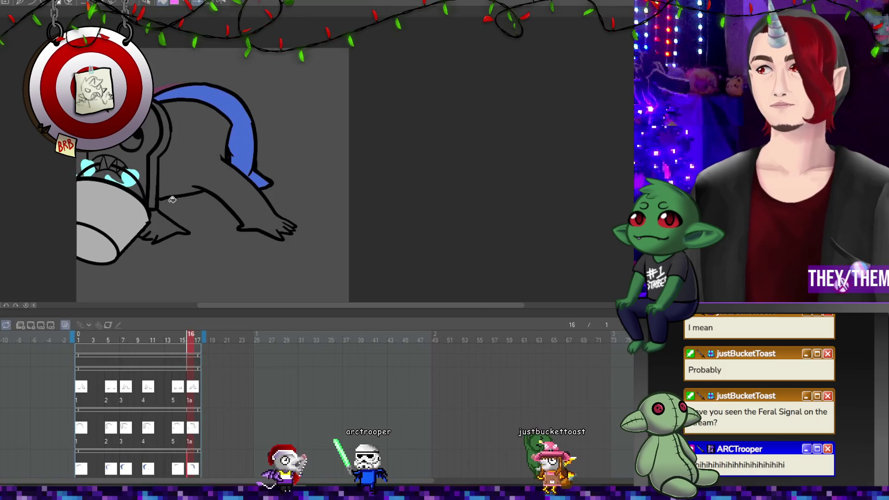
# Play the animation to preview the blue fills
pyautogui.press('space')
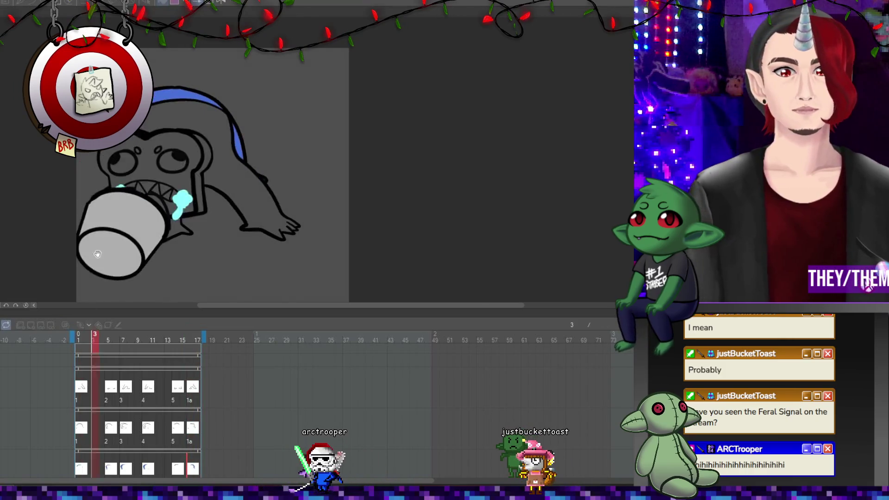
pyautogui.moveTo(244, 304)
pyautogui.mouseDown()
pyautogui.moveTo(155, 301)
pyautogui.moveTo(189, 295)
pyautogui.mouseUp()
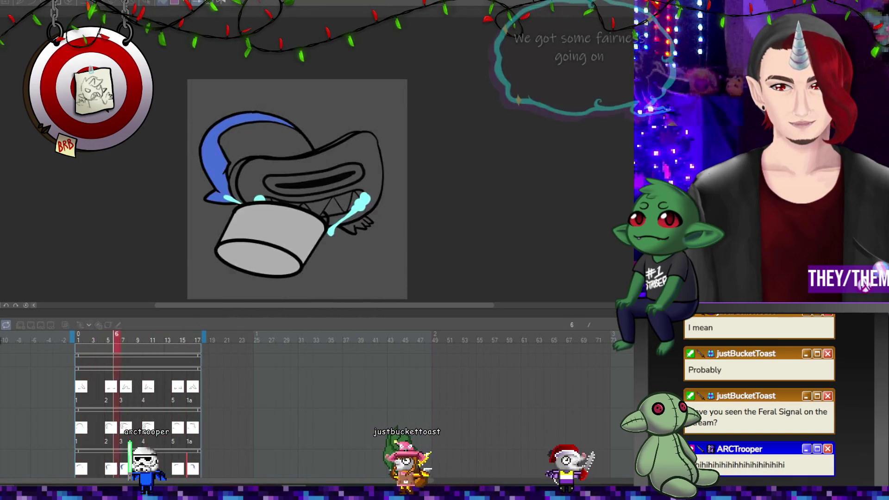
pyautogui.scroll(-1, 282, 394)
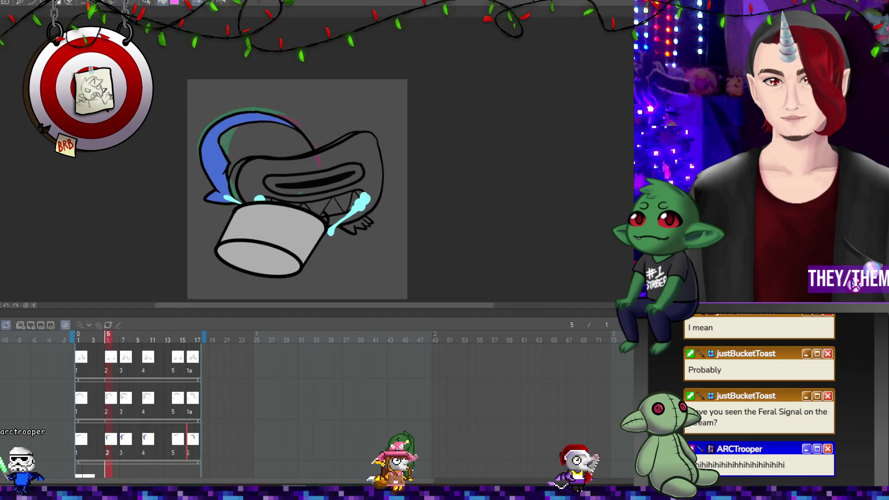
# Turn off onion skin and play back the animation to review it
pyautogui.click(66, 329)
pyautogui.scroll(-1, 123, 222)
pyautogui.scroll(-1, 264, 448)
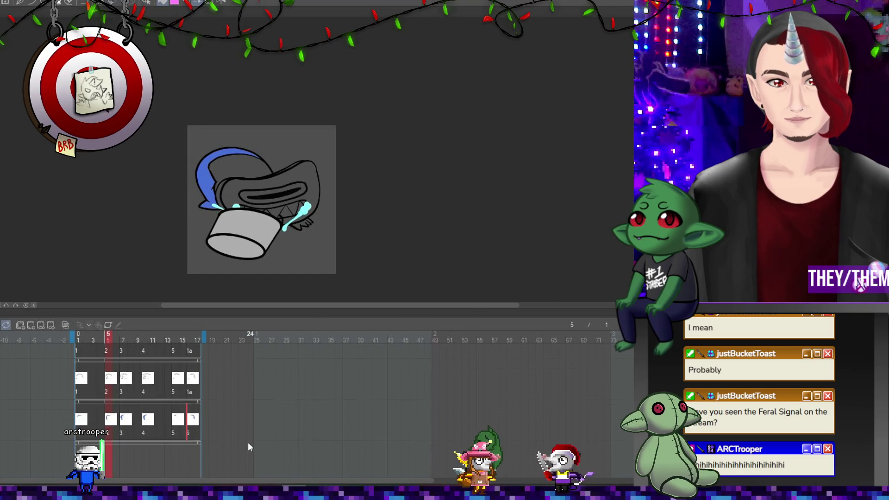
pyautogui.press('space')
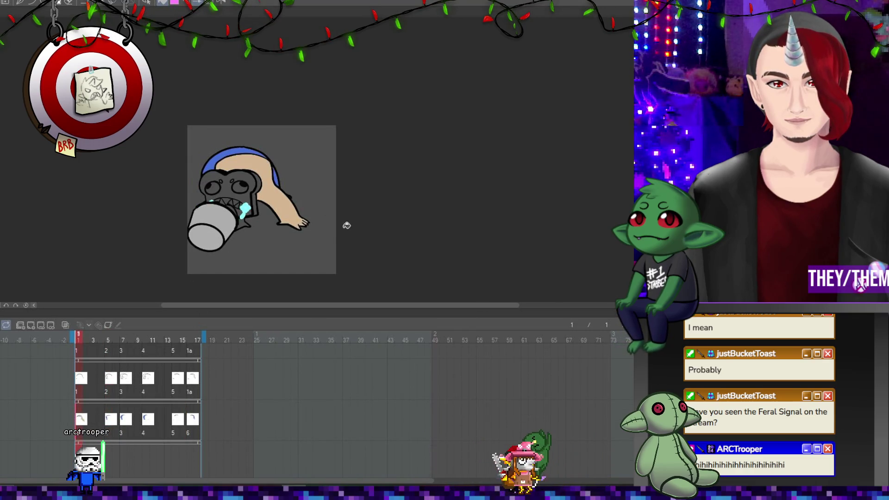
pyautogui.scroll(3, 307, 208)
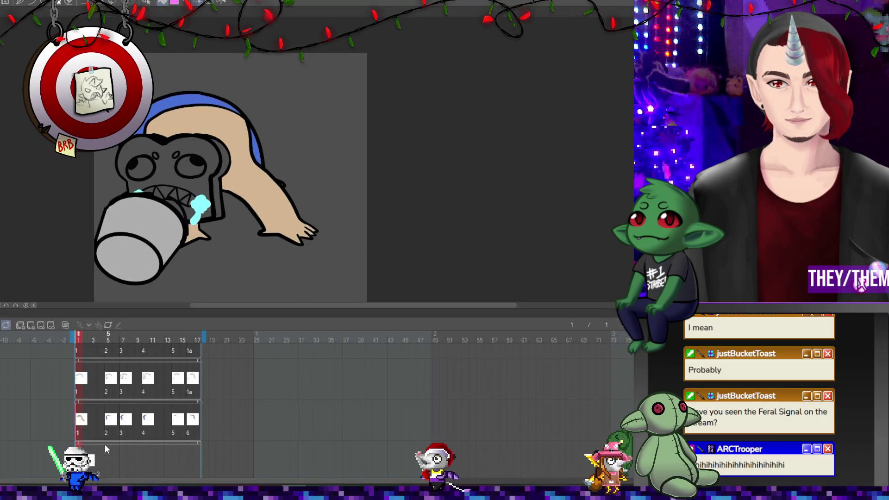
# On frame 5, fill the two small gaps between the claws with skin tone
pyautogui.click(87, 465)
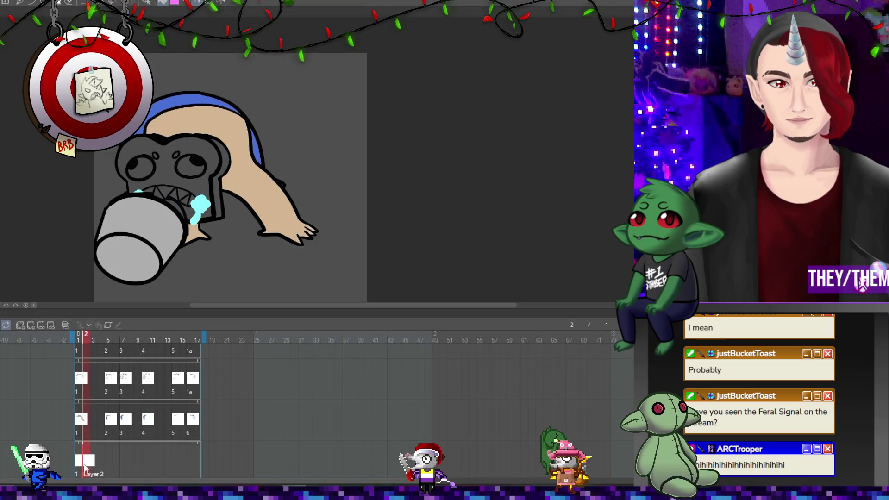
pyautogui.press('Left')
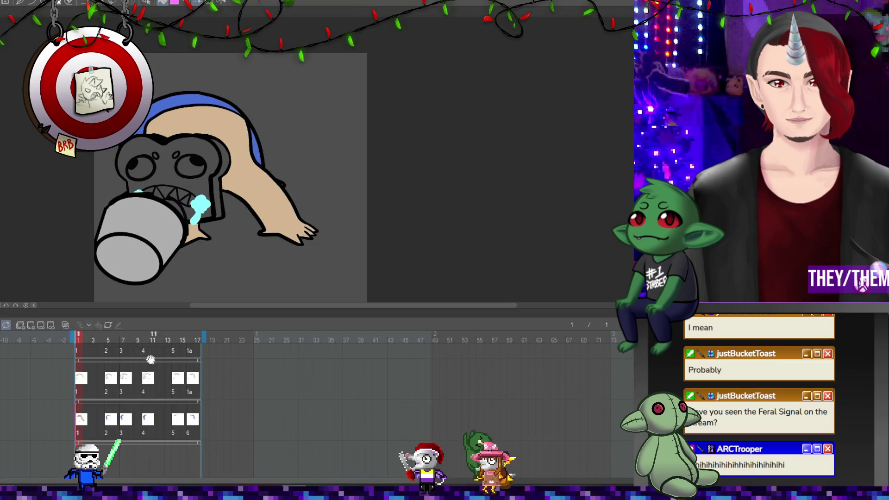
pyautogui.hotkey('ctrl', '+')
pyautogui.click(109, 419)
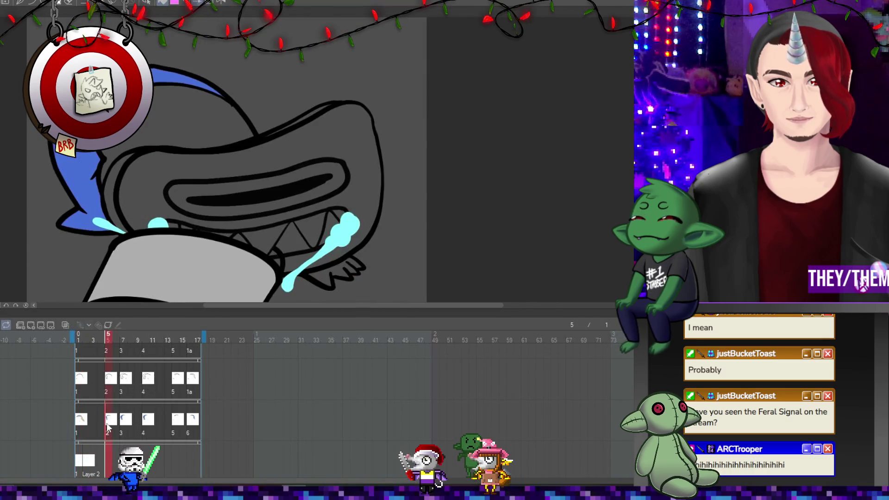
pyautogui.click(322, 278)
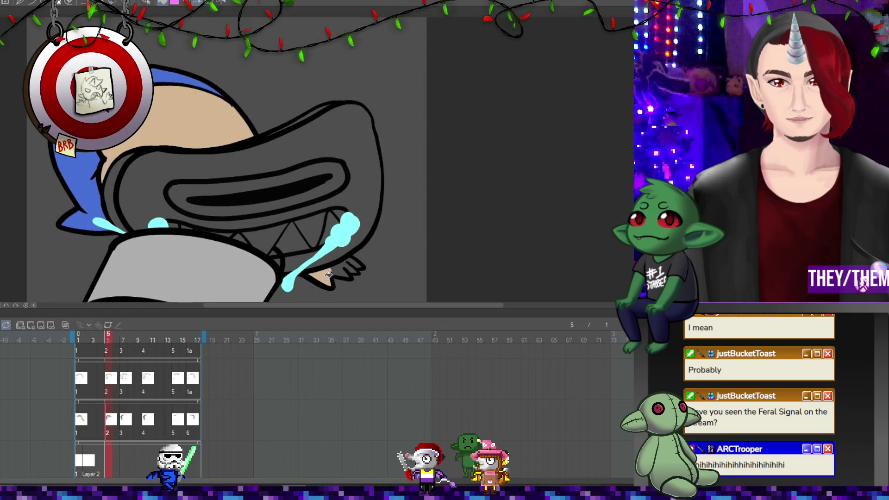
pyautogui.click(350, 269)
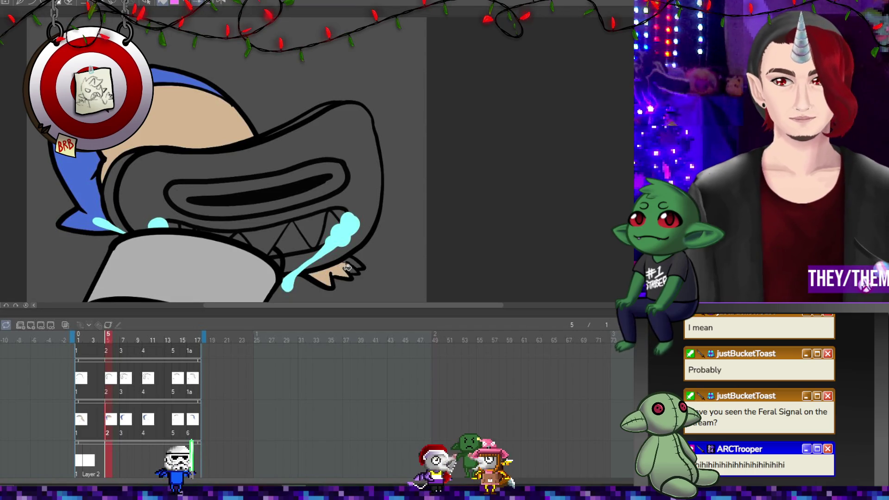
pyautogui.scroll(-2, 210, 187)
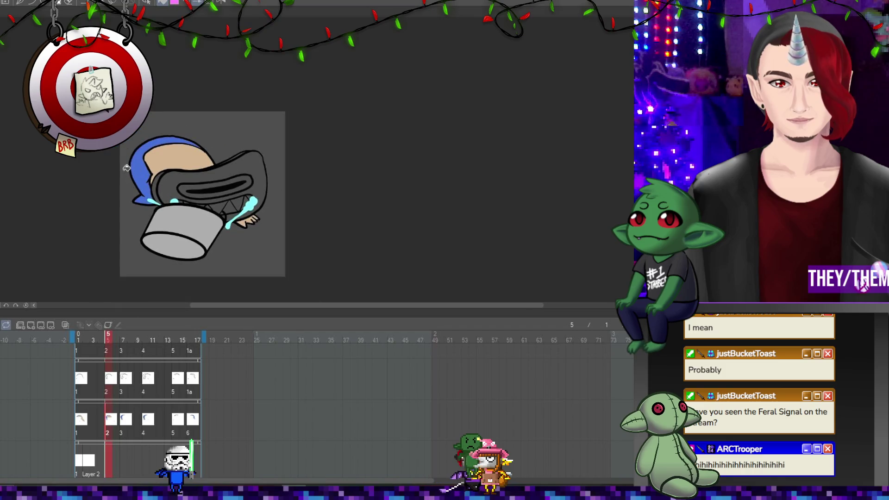
# Step forward to frame 7, showing the crouching creature filled tan beside its blue tail
pyautogui.press('Right')
pyautogui.press('Right')
pyautogui.scroll(1, 229, 278)
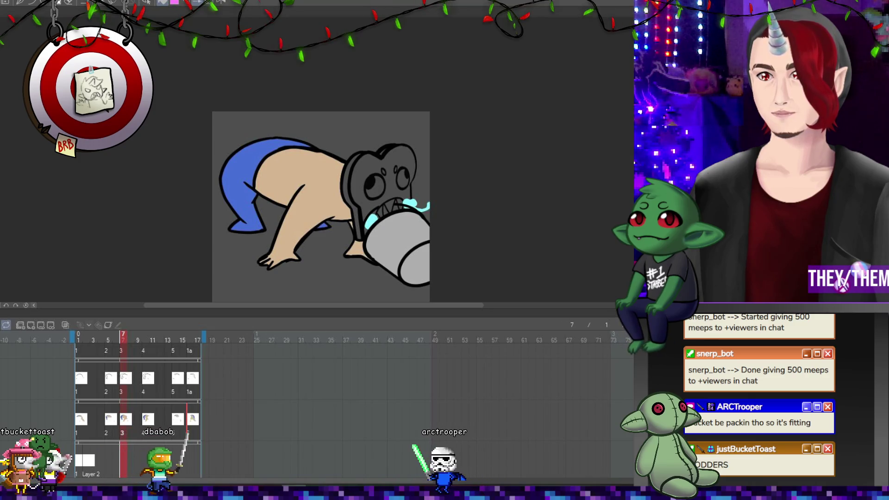
pyautogui.scroll(2, 87, 385)
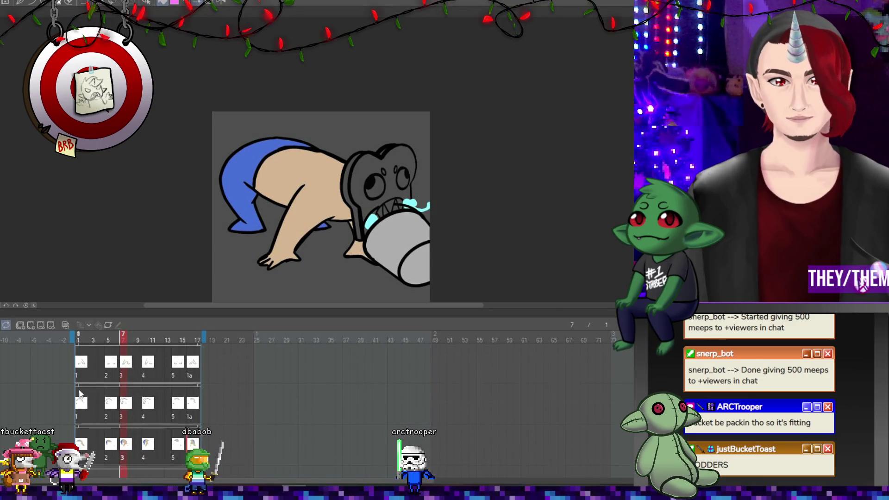
pyautogui.scroll(-5, 87, 384)
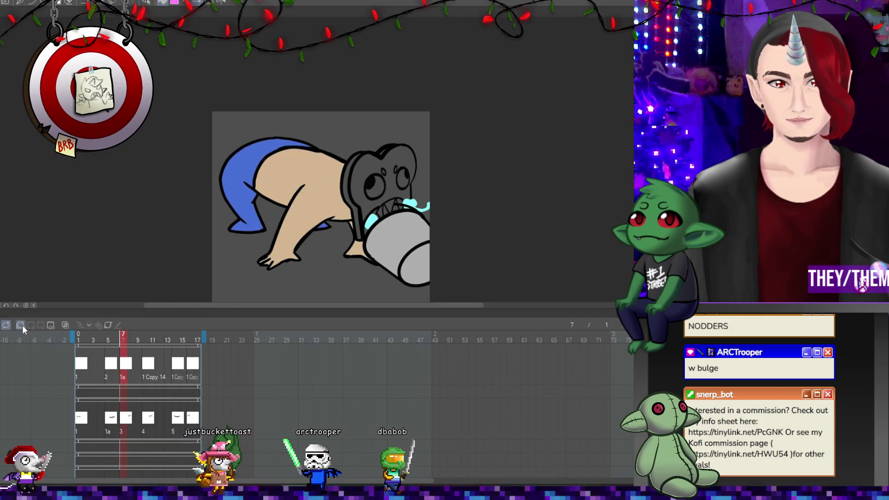
pyautogui.scroll(-5, 219, 388)
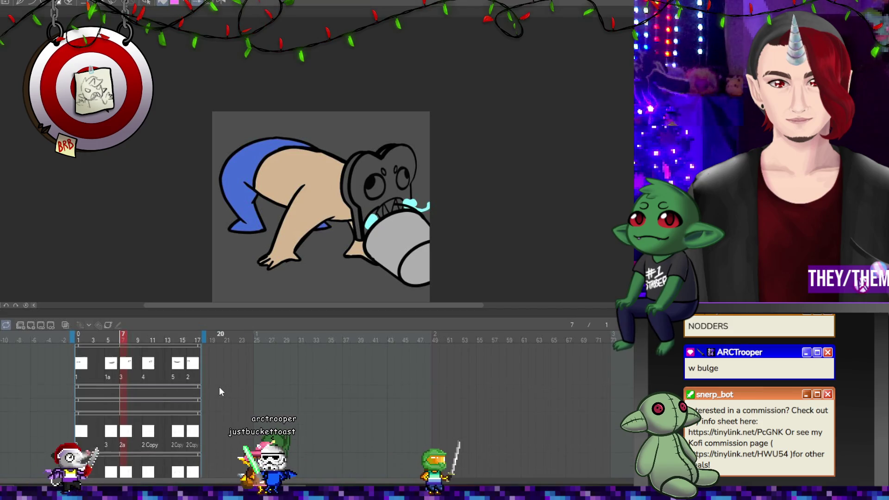
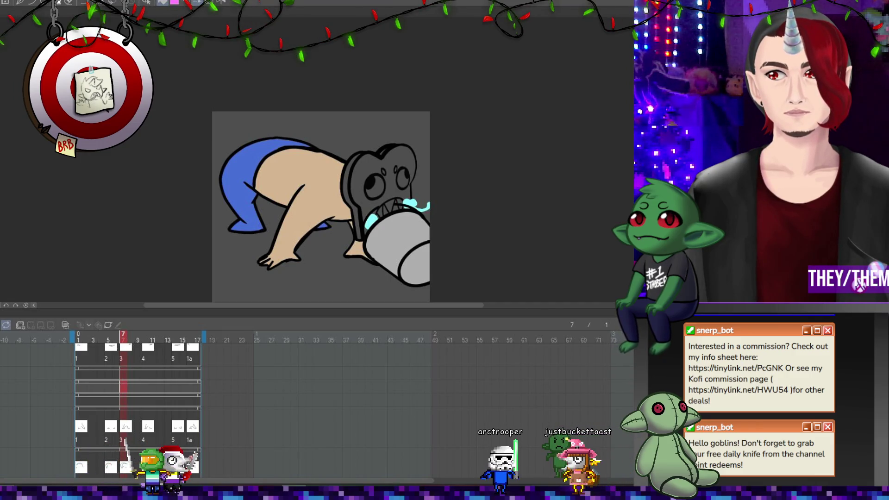
# Undo the stray grey mouth fill and add a new colour cel at frame 1
pyautogui.hotkey('ctrl', 'z')
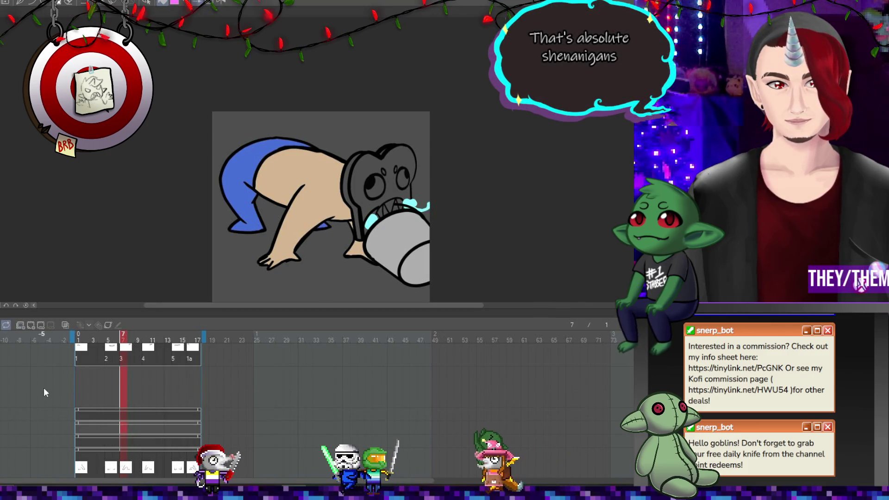
pyautogui.click(82, 379)
pyautogui.click(81, 381)
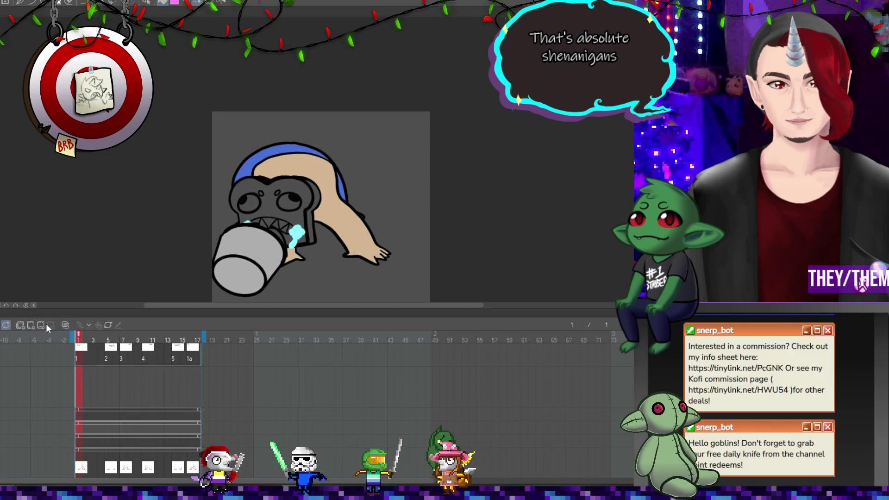
pyautogui.click(33, 328)
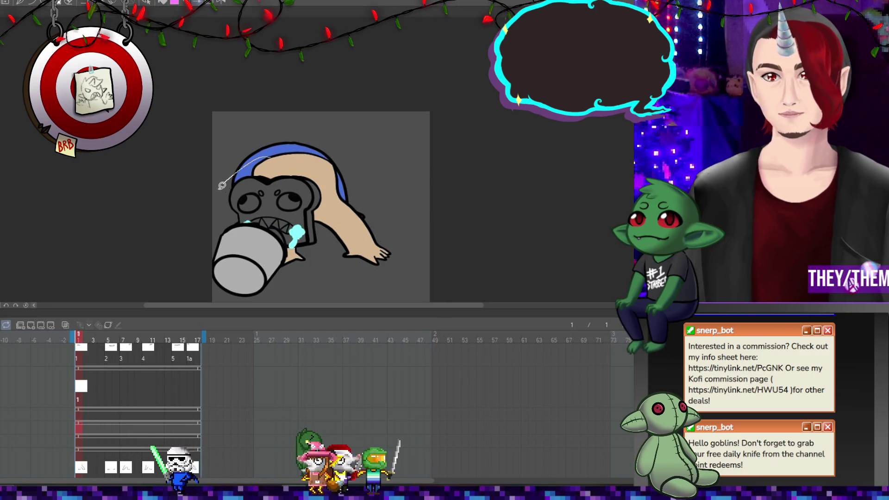
# Fill the frame 1 toast face beige on the colour track, replacing a peach attempt
pyautogui.moveTo(357, 227); pyautogui.dragTo(286, 140)
pyautogui.hotkey('ctrl', 'z')
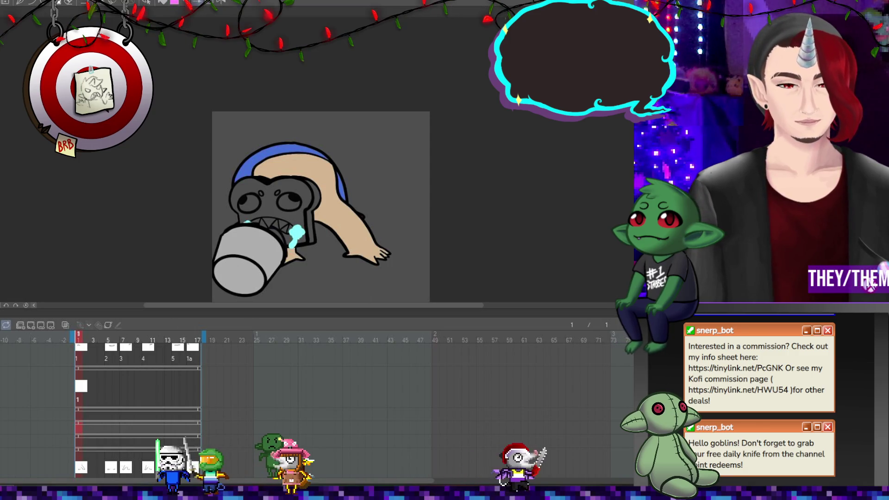
pyautogui.click(85, 397)
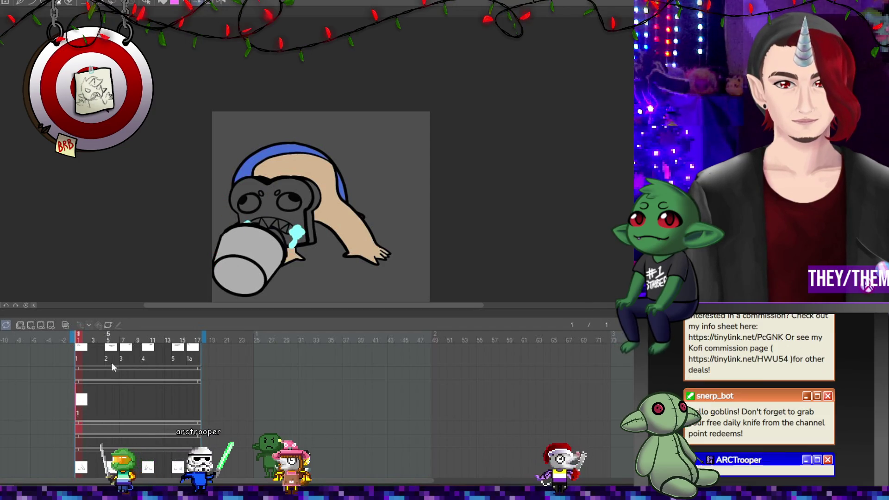
pyautogui.moveTo(185, 162); pyautogui.dragTo(182, 167)
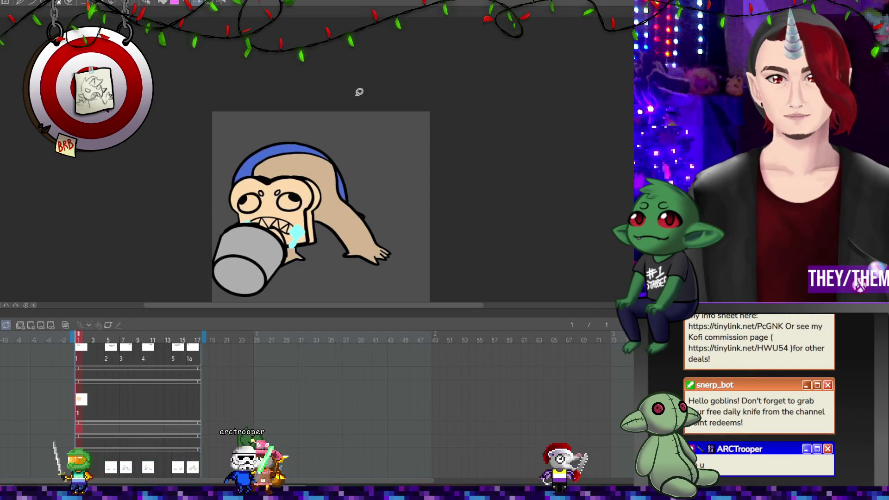
# Add colour cels at frames 5, 7 and 10, filling the heads tan
pyautogui.click(107, 401)
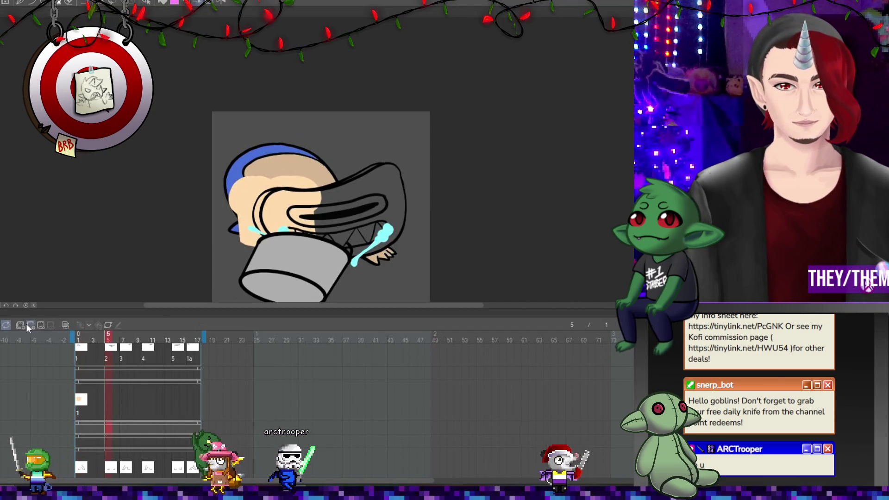
pyautogui.click(31, 325)
pyautogui.moveTo(393, 132)
pyautogui.mouseDown()
pyautogui.moveTo(256, 281)
pyautogui.moveTo(353, 177)
pyautogui.mouseUp()
pyautogui.click(123, 400)
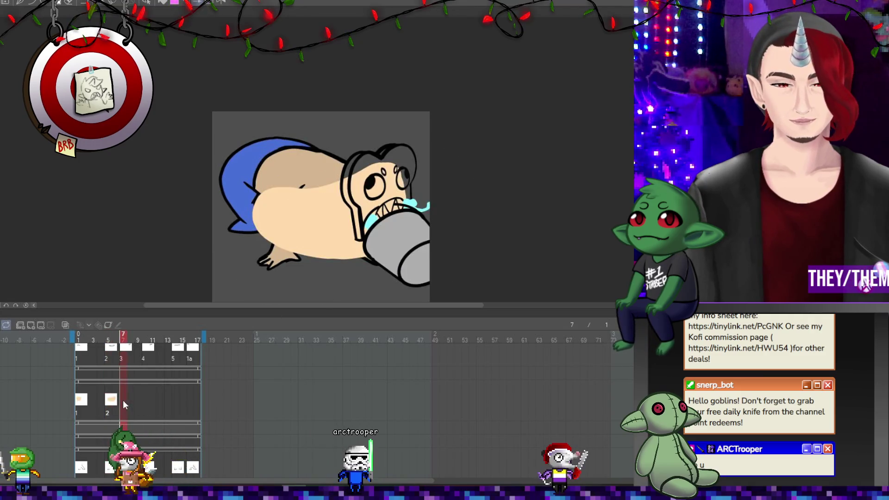
pyautogui.moveTo(394, 138)
pyautogui.mouseDown()
pyautogui.moveTo(352, 241)
pyautogui.moveTo(356, 153)
pyautogui.moveTo(296, 161)
pyautogui.moveTo(456, 199)
pyautogui.moveTo(403, 139)
pyautogui.mouseUp()
pyautogui.click(143, 402)
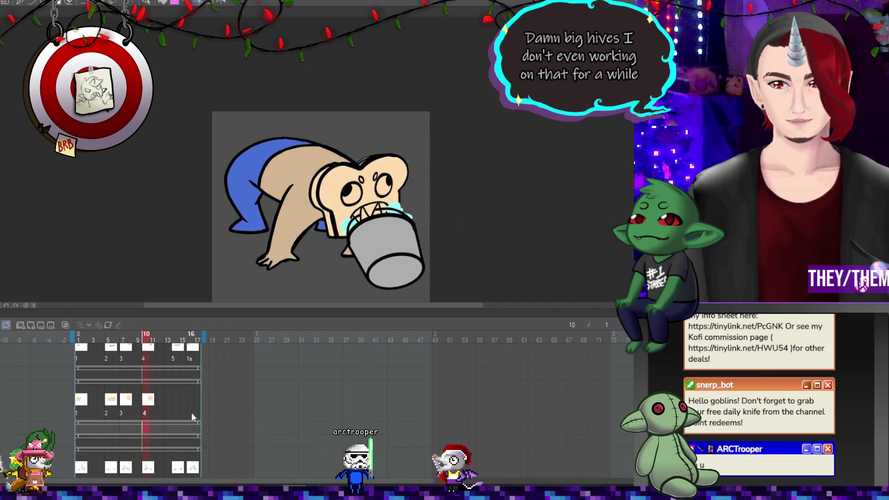
# Add colour cels at frames 14 and 16 and fill each head tan
pyautogui.click(176, 407)
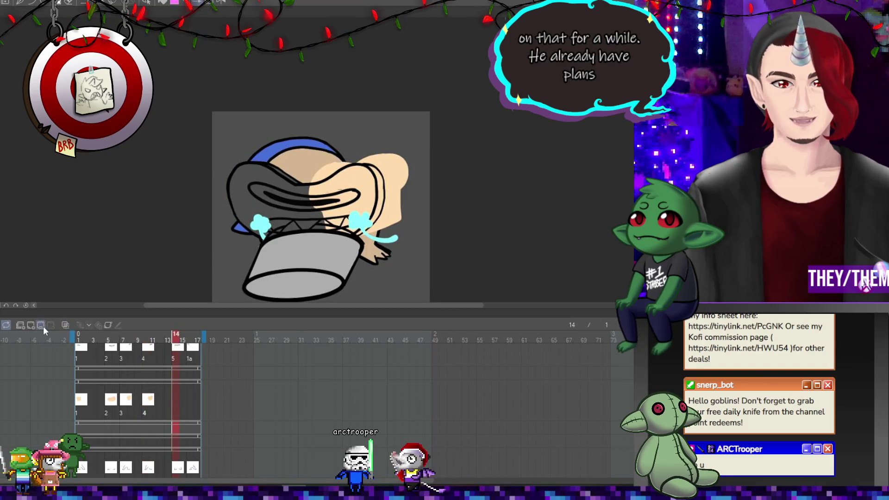
pyautogui.click(31, 325)
pyautogui.moveTo(276, 165)
pyautogui.mouseDown()
pyautogui.moveTo(206, 234)
pyautogui.moveTo(276, 167)
pyautogui.mouseUp()
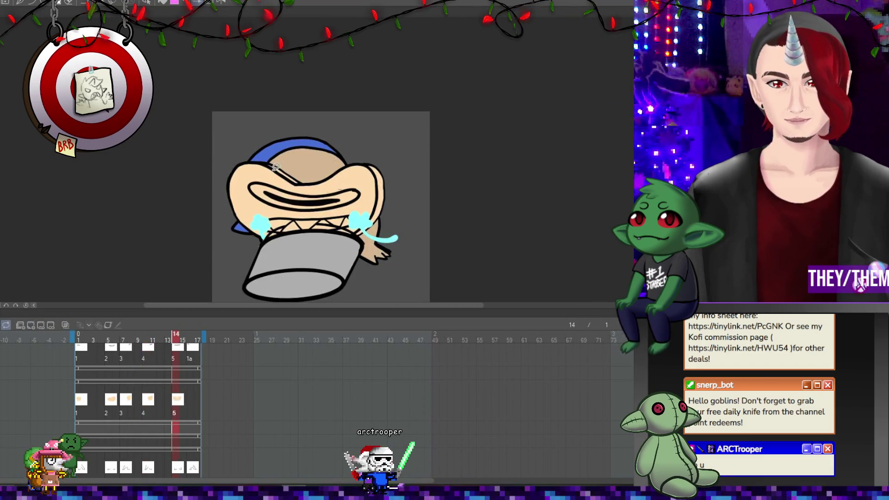
pyautogui.click(190, 402)
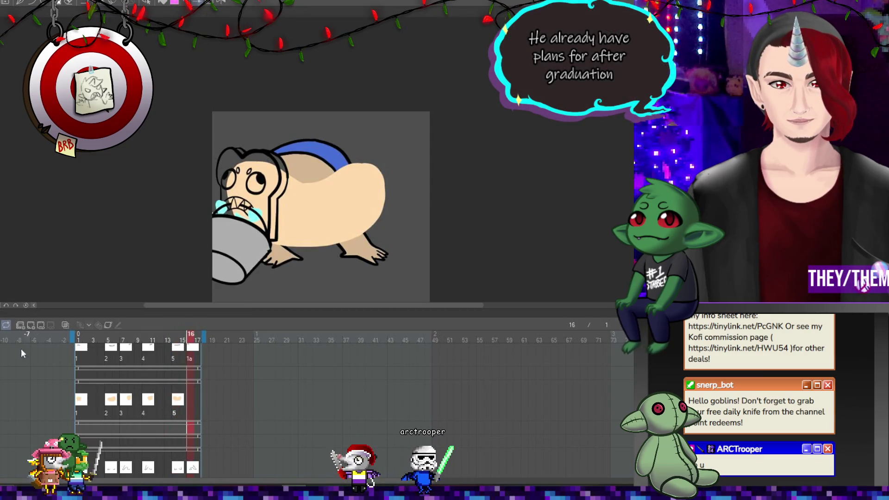
pyautogui.click(21, 325)
pyautogui.moveTo(283, 134); pyautogui.dragTo(287, 120)
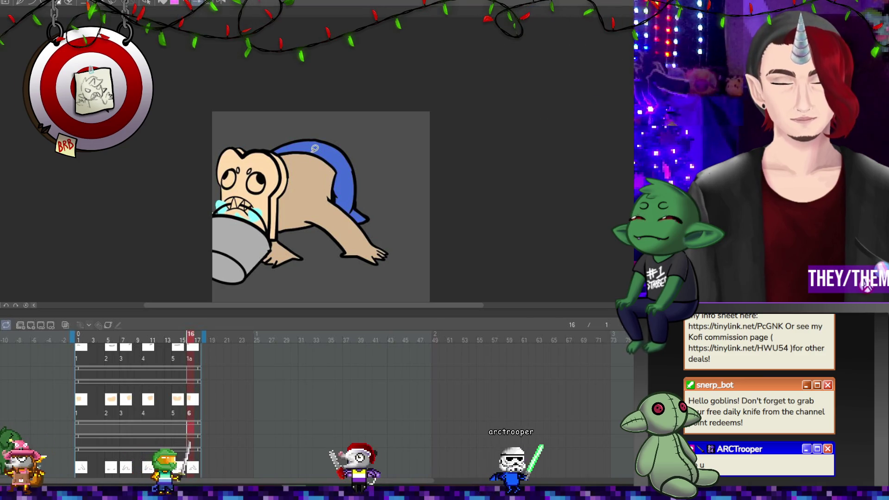
# Review the coloured drawings from frame 1 to frame 5 and back
pyautogui.press('Home')
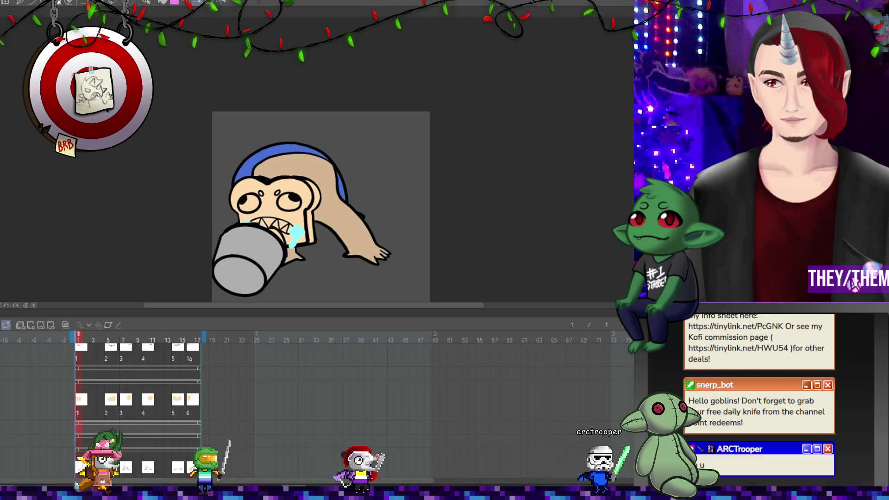
pyautogui.press('Right')
pyautogui.press('Right')
pyautogui.press('Right')
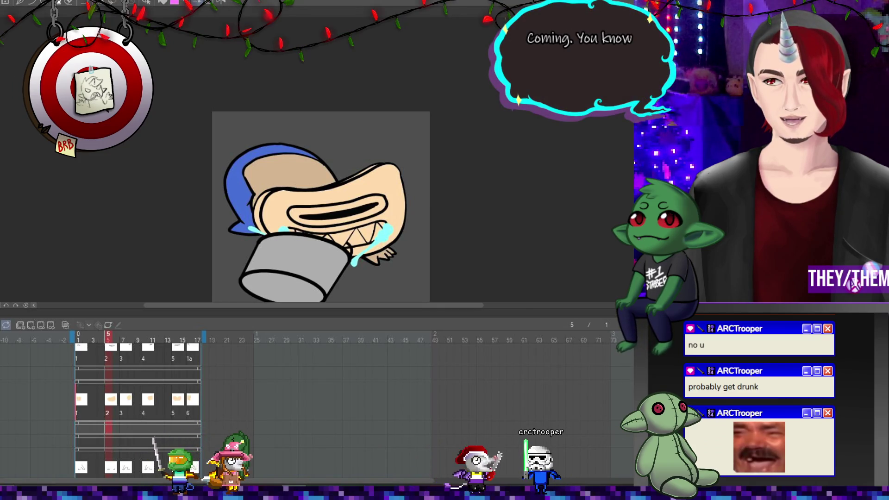
pyautogui.click(78, 338)
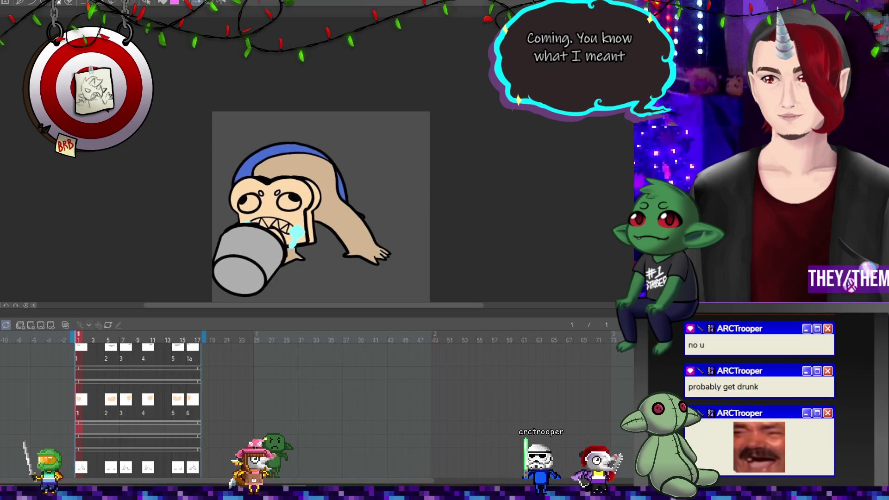
# Paint brown crust shading on the face edges of frames 1 and 5
pyautogui.scroll(-3, 204, 199)
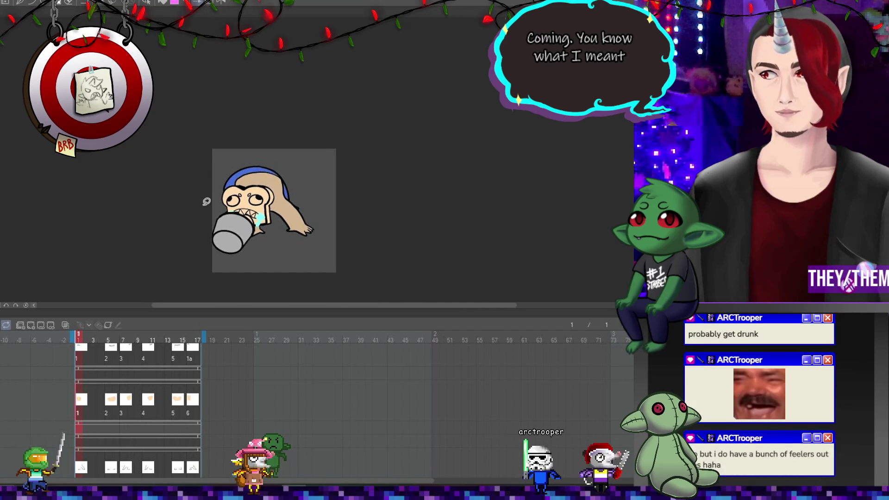
pyautogui.scroll(2, 274, 157)
pyautogui.scroll(5, 274, 157)
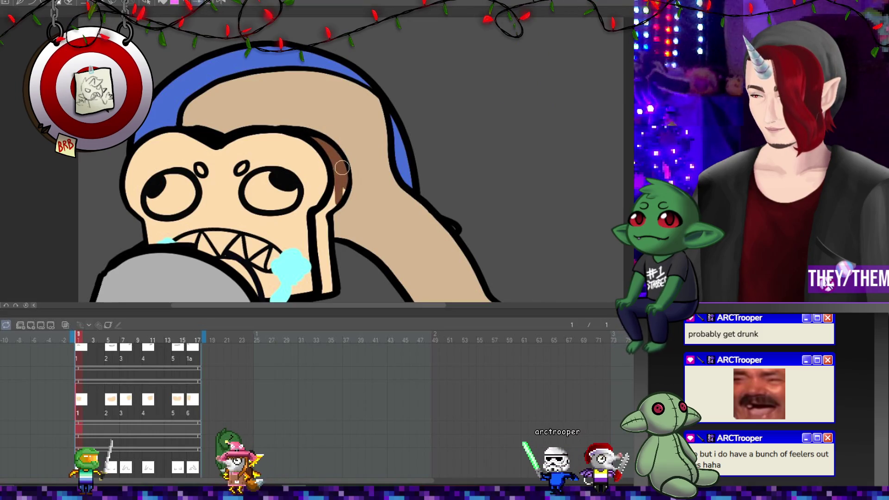
pyautogui.moveTo(318, 218)
pyautogui.mouseDown()
pyautogui.moveTo(324, 282)
pyautogui.moveTo(325, 231)
pyautogui.moveTo(327, 268)
pyautogui.moveTo(318, 235)
pyautogui.mouseUp()
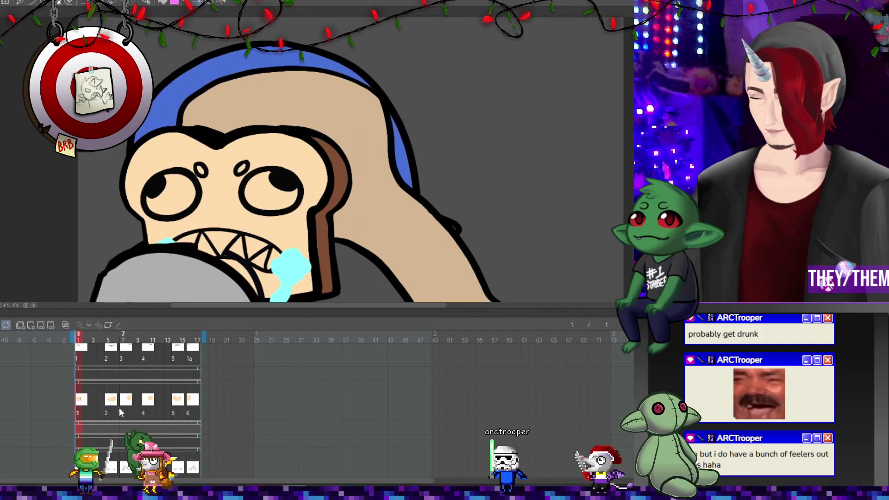
pyautogui.hotkey('ctrl', 'Right')
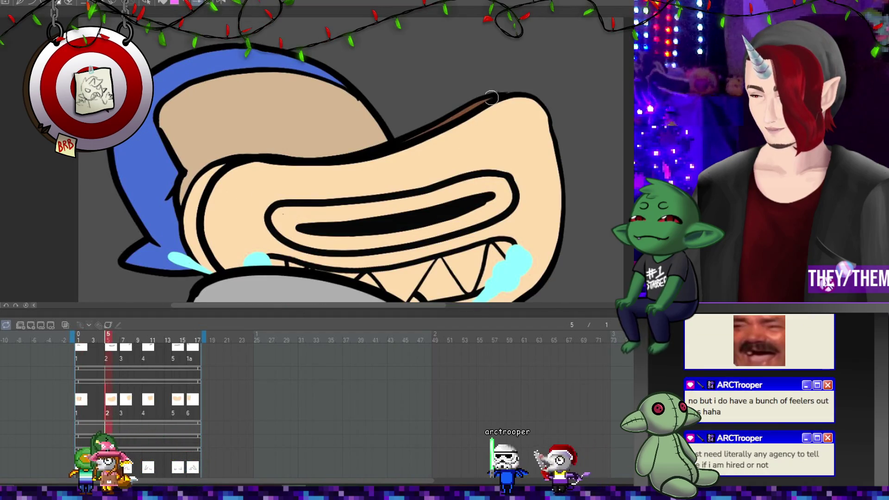
pyautogui.moveTo(187, 214); pyautogui.dragTo(197, 269)
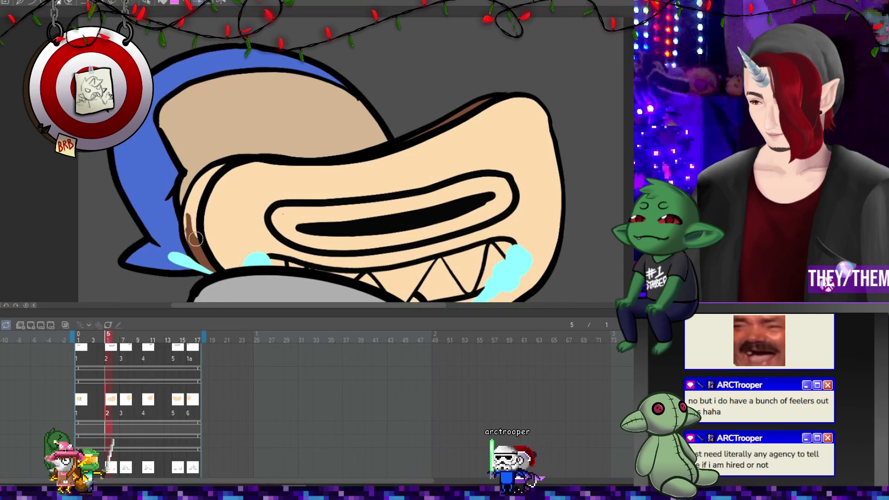
pyautogui.moveTo(207, 172); pyautogui.dragTo(195, 230)
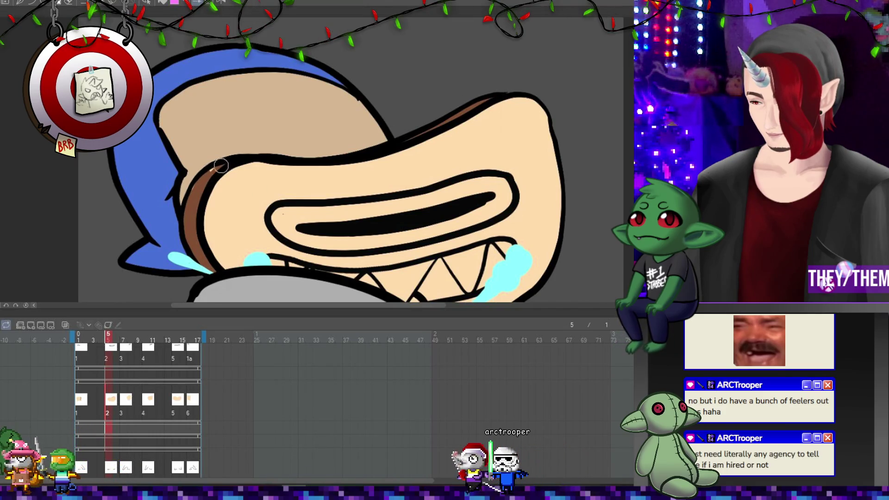
# Shade the left edge of the head brown on frames 7 and 10
pyautogui.click(127, 405)
pyautogui.moveTo(443, 73); pyautogui.dragTo(445, 216)
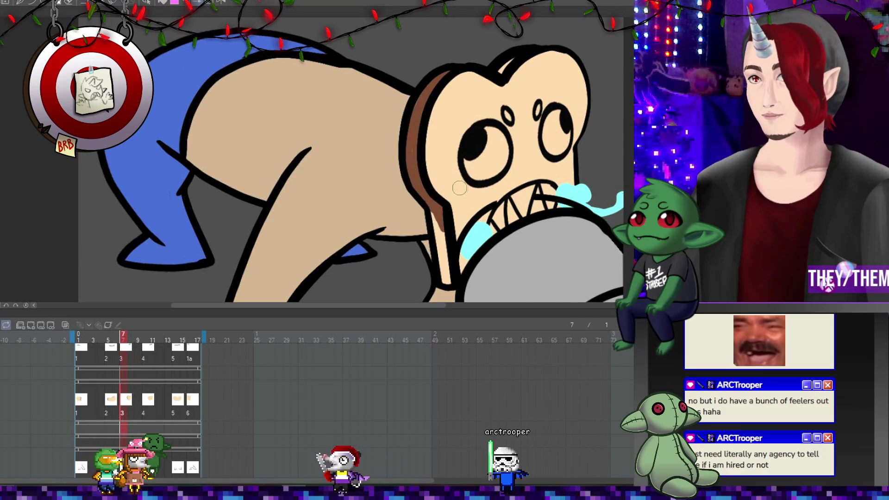
pyautogui.moveTo(444, 213); pyautogui.dragTo(443, 277)
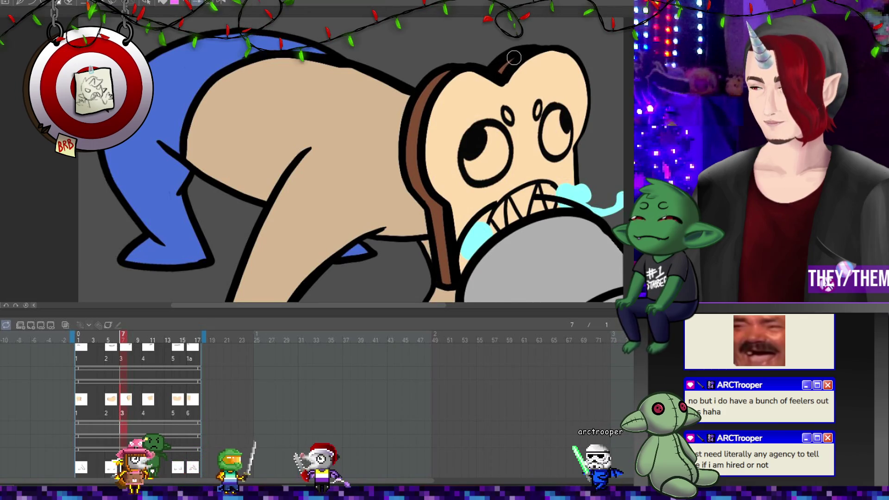
pyautogui.press('Right')
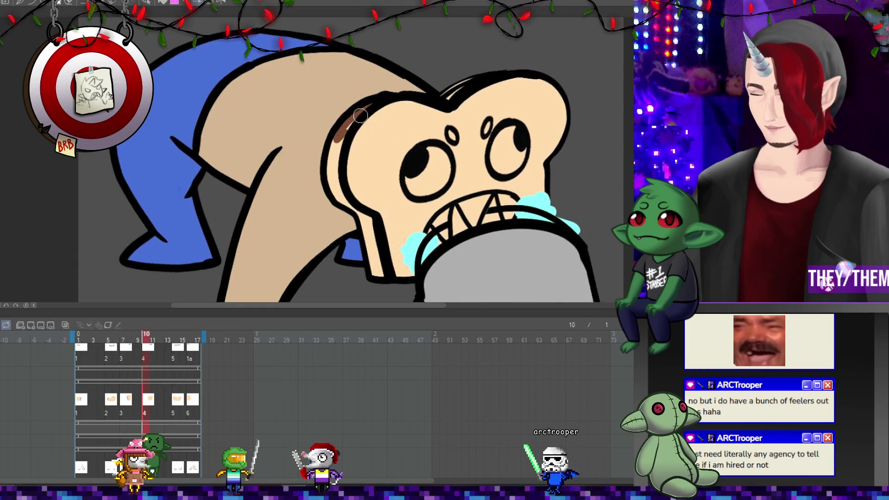
pyautogui.moveTo(360, 116)
pyautogui.mouseDown()
pyautogui.moveTo(345, 194)
pyautogui.moveTo(376, 271)
pyautogui.mouseUp()
pyautogui.moveTo(371, 227); pyautogui.dragTo(375, 265)
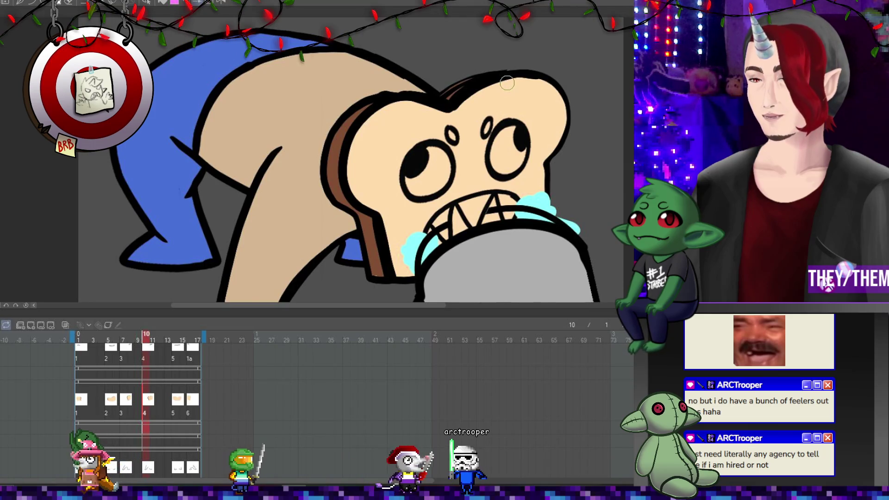
# Add brown crust shading to the toast head on frames 14 and 16
pyautogui.click(180, 400)
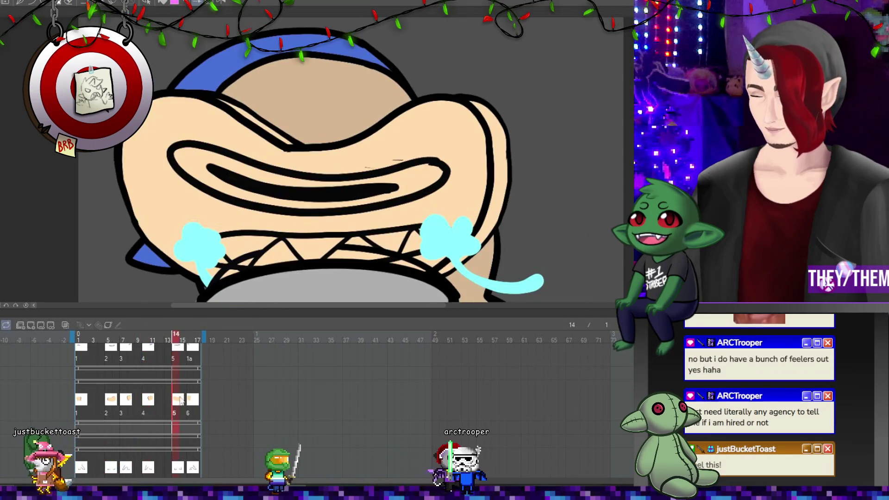
pyautogui.moveTo(490, 110)
pyautogui.mouseDown()
pyautogui.moveTo(503, 162)
pyautogui.moveTo(498, 215)
pyautogui.moveTo(513, 179)
pyautogui.moveTo(503, 141)
pyautogui.mouseUp()
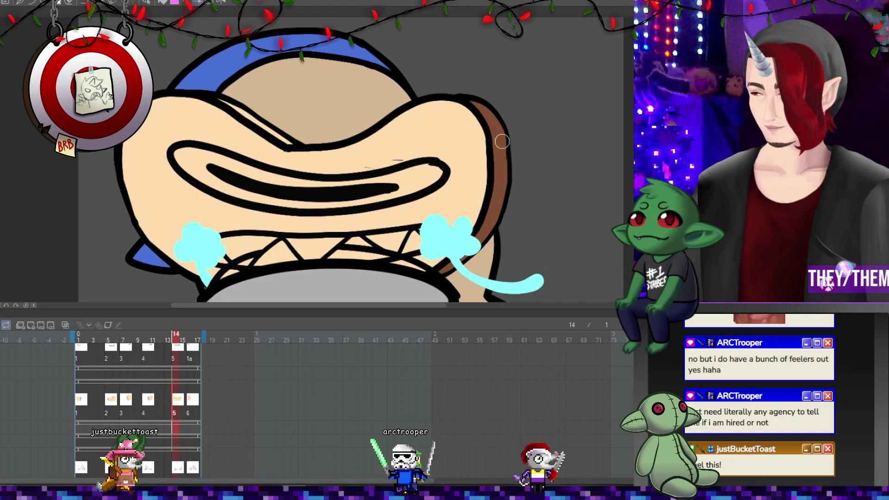
pyautogui.moveTo(224, 100); pyautogui.dragTo(284, 147)
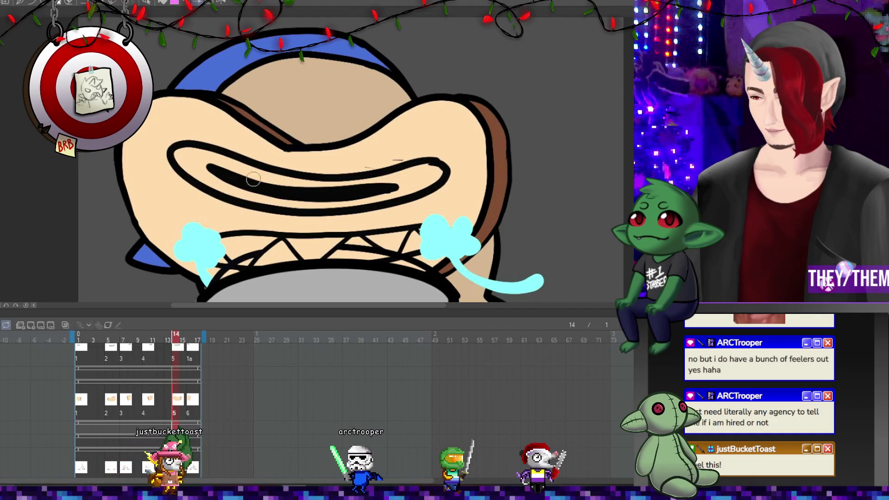
pyautogui.press('Right')
pyautogui.press('Right')
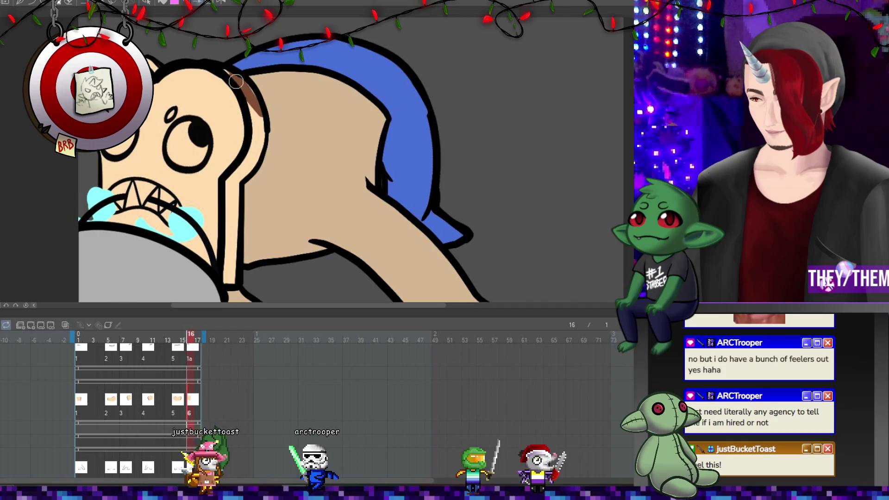
pyautogui.moveTo(236, 81)
pyautogui.mouseDown()
pyautogui.moveTo(262, 132)
pyautogui.moveTo(230, 175)
pyautogui.moveTo(224, 273)
pyautogui.mouseUp()
pyautogui.moveTo(240, 176); pyautogui.dragTo(242, 200)
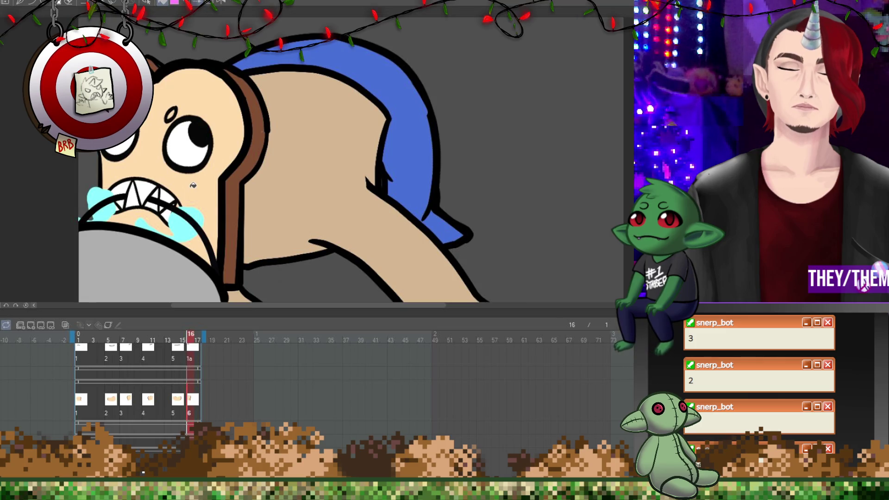
# Paint the open mouth and teeth gaps white on frame 14
pyautogui.click(175, 398)
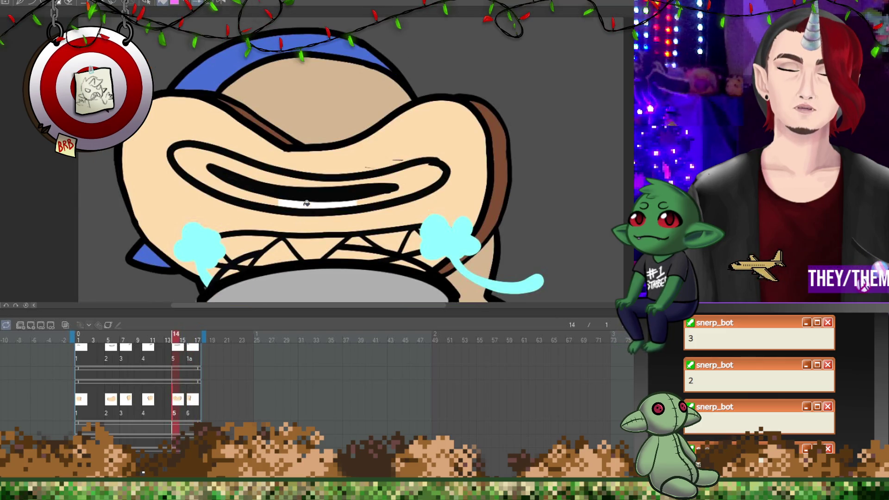
pyautogui.moveTo(389, 171); pyautogui.dragTo(420, 182)
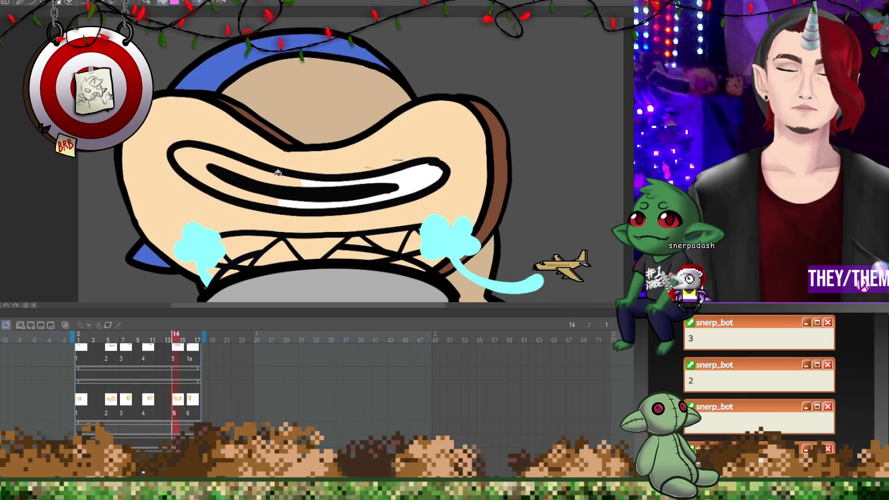
pyautogui.moveTo(314, 182); pyautogui.dragTo(186, 172)
pyautogui.moveTo(287, 245); pyautogui.dragTo(249, 263)
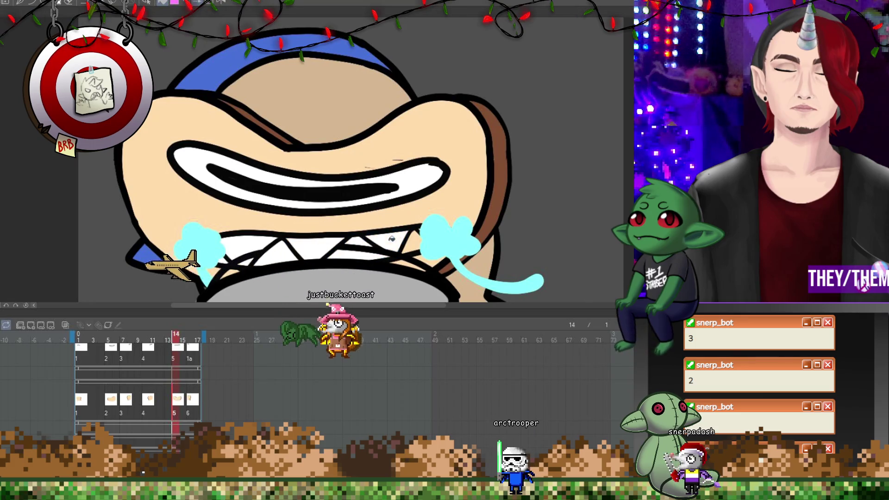
# Step back through frames 10, 7 and 6
pyautogui.click(146, 413)
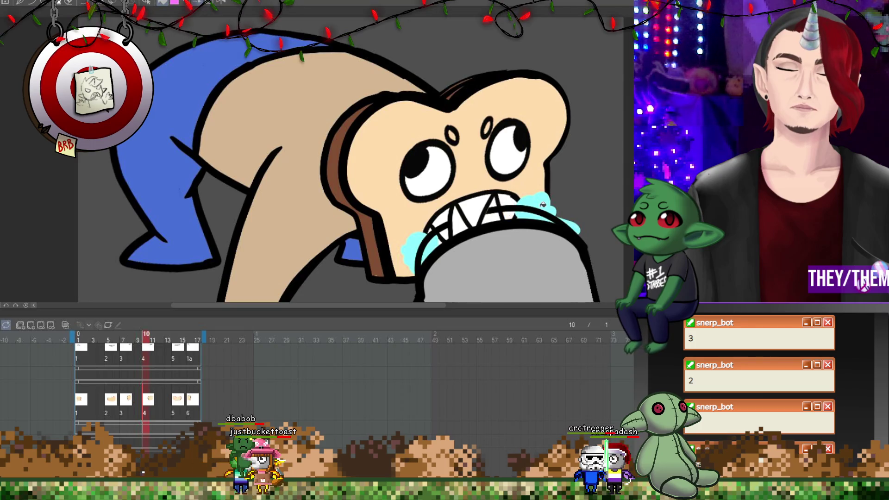
pyautogui.click(126, 401)
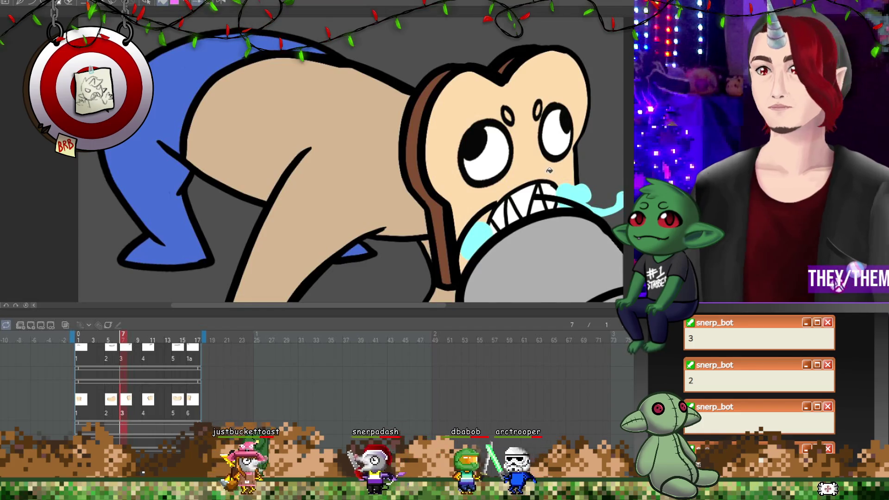
pyautogui.press('Left')
# Fill the eye and tooth gaps white on frame 6
pyautogui.click(472, 191)
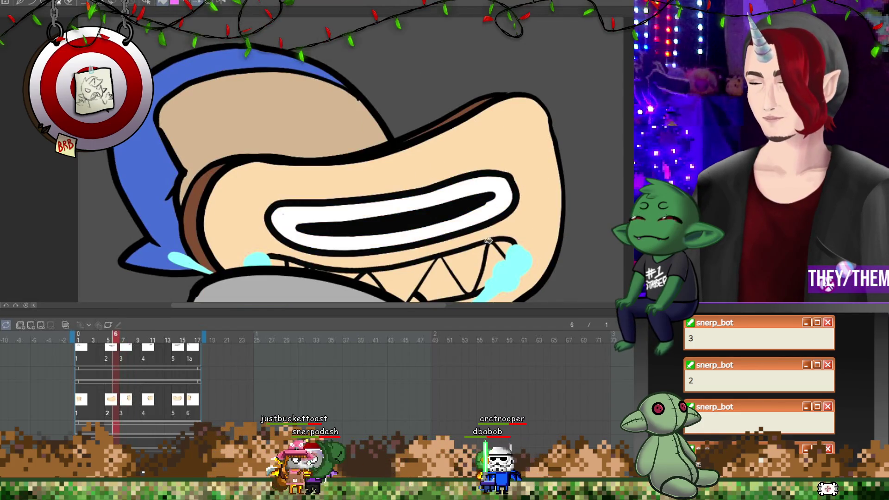
pyautogui.click(463, 271)
pyautogui.click(419, 290)
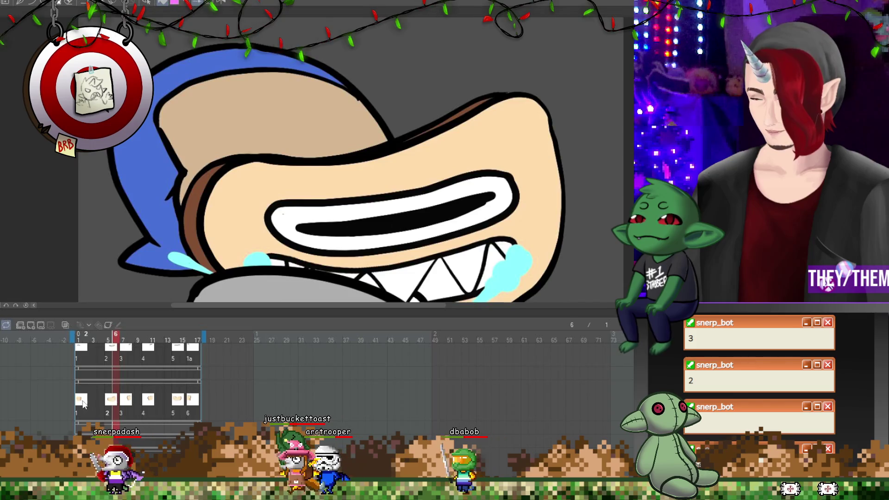
# Check the colouring on frames 2, 5, 8, 10, 14 and 17
pyautogui.click(86, 335)
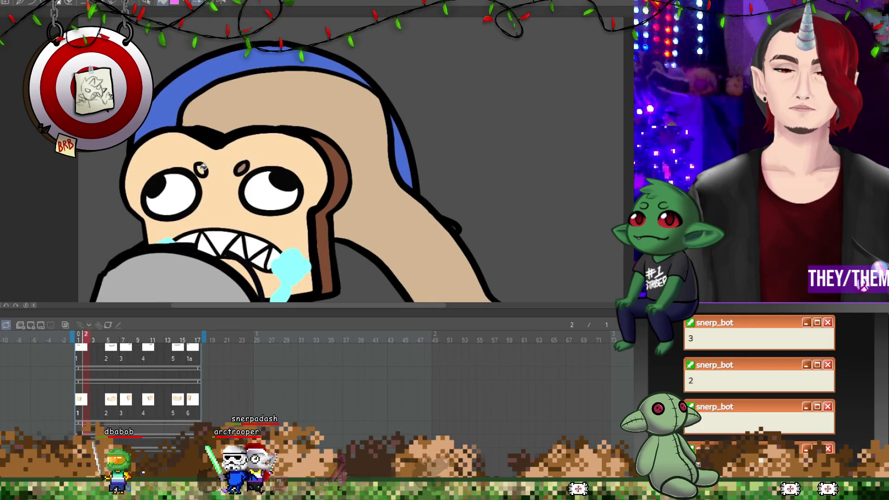
pyautogui.click(105, 406)
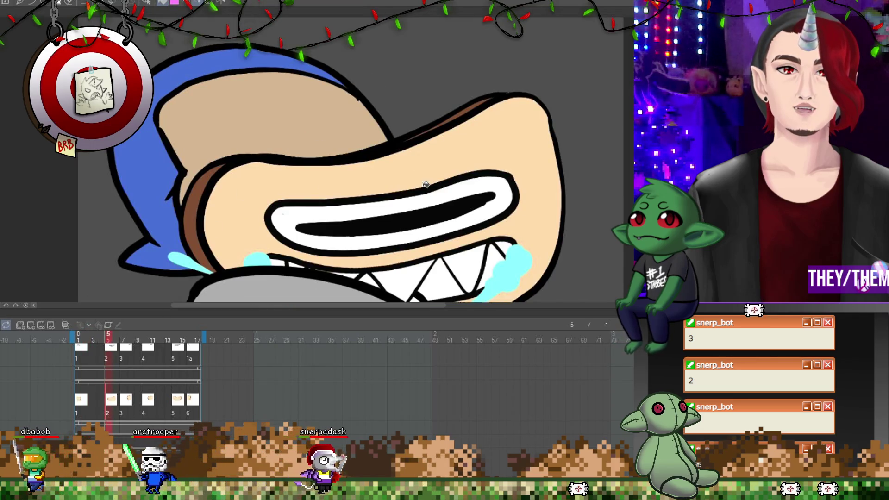
pyautogui.press('Right')
pyautogui.press('Right')
pyautogui.press('Right')
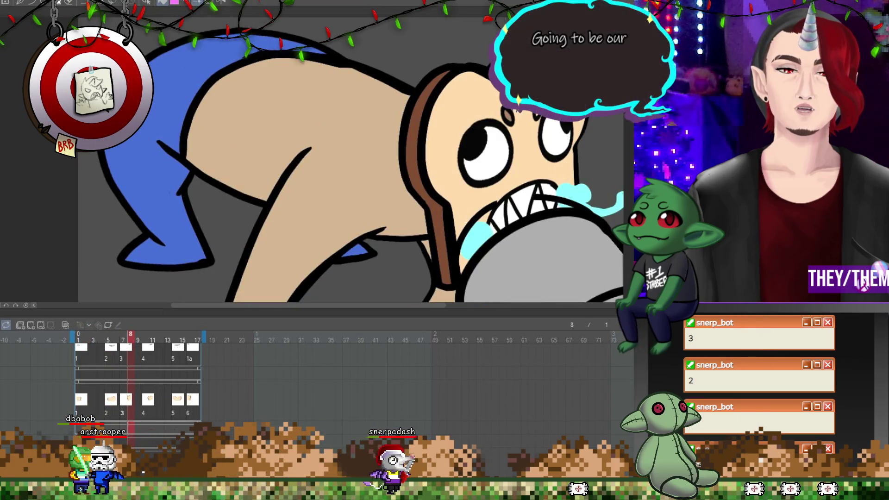
pyautogui.click(149, 401)
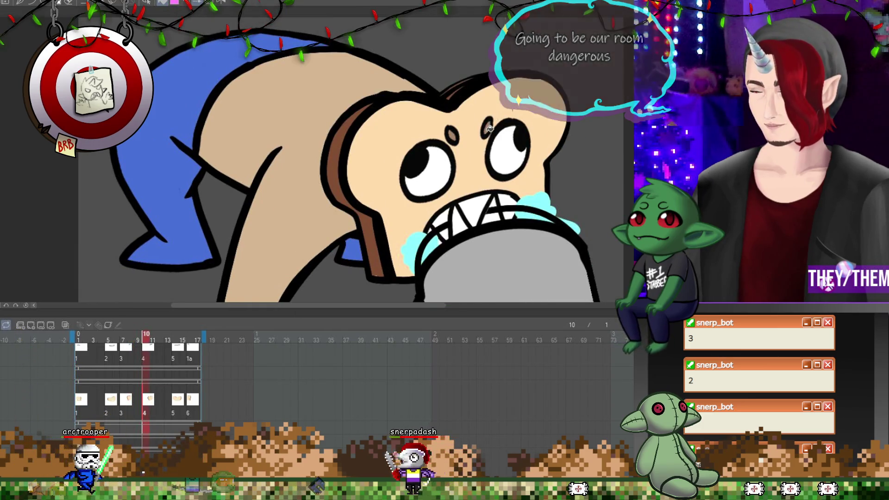
pyautogui.click(177, 401)
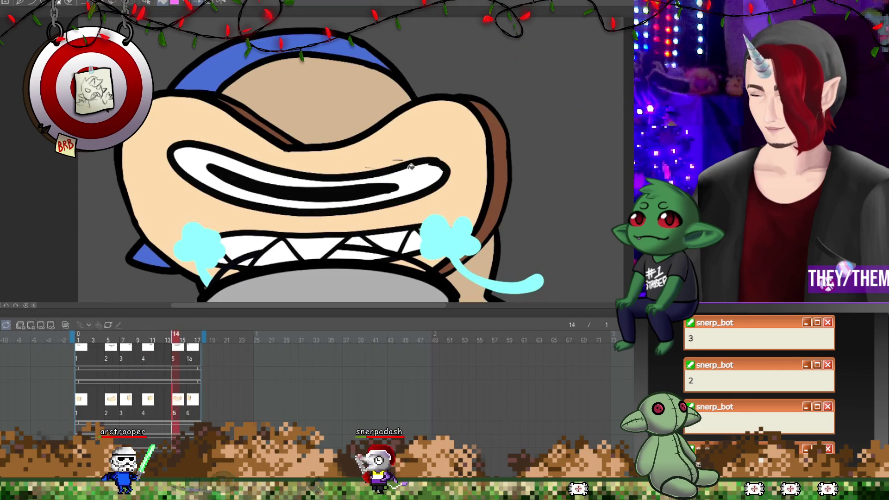
pyautogui.click(193, 401)
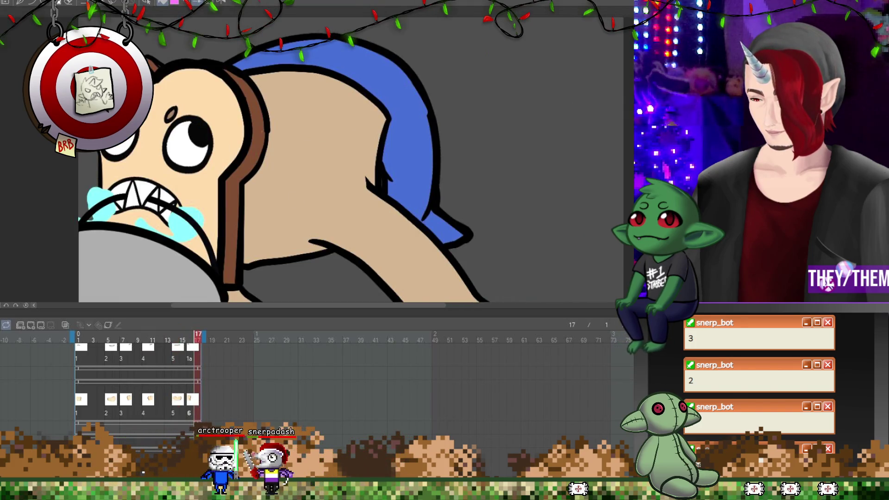
pyautogui.scroll(-5, 115, 293)
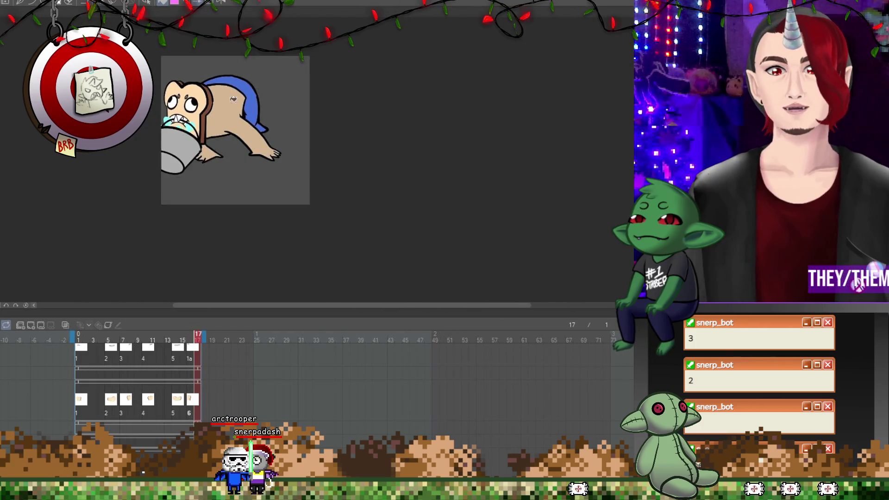
# Play the coloured loop, then stop it on the first drawing
pyautogui.scroll(1, 114, 293)
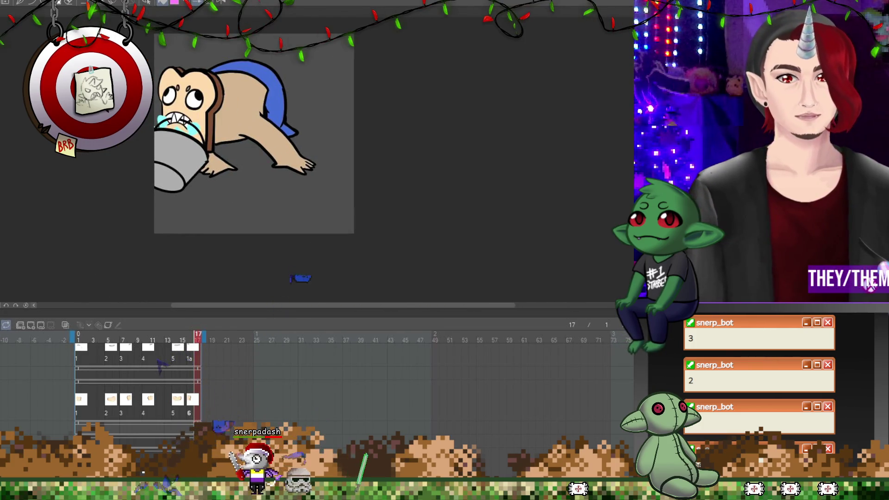
pyautogui.press('Return')
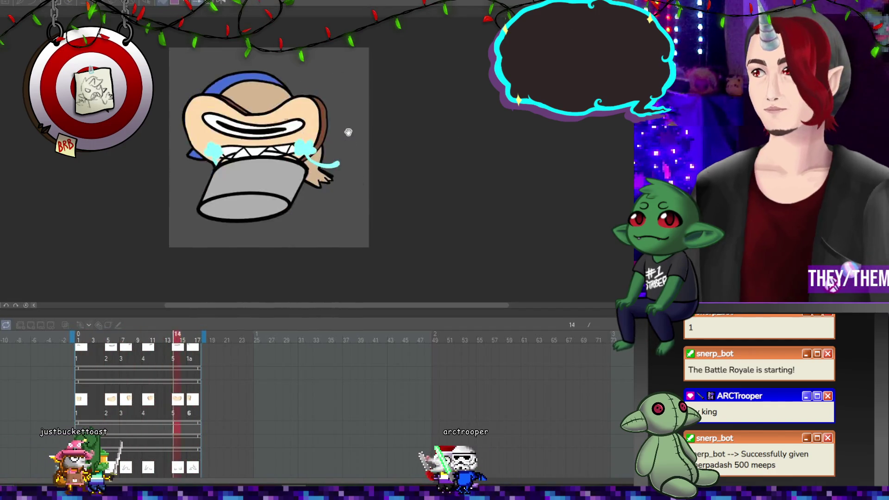
pyautogui.scroll(-1, 265, 129)
pyautogui.scroll(1, 235, 118)
pyautogui.scroll(1, 235, 118)
pyautogui.scroll(-1, 235, 118)
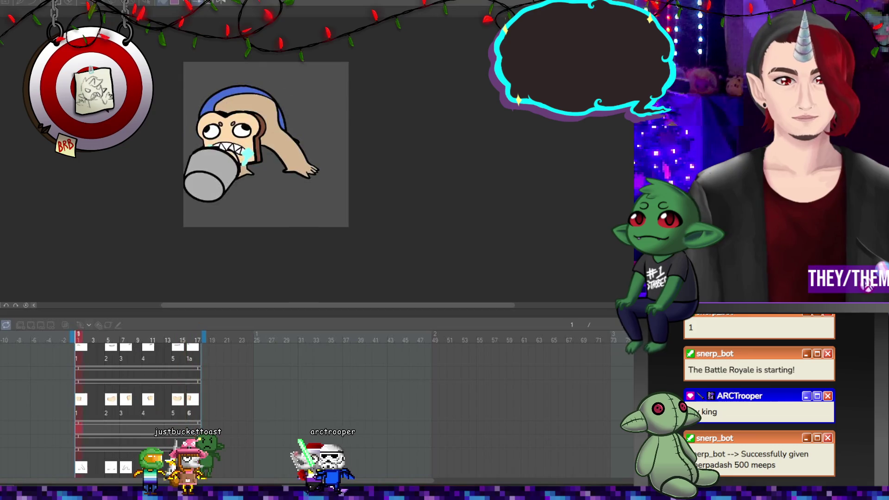
pyautogui.click(82, 401)
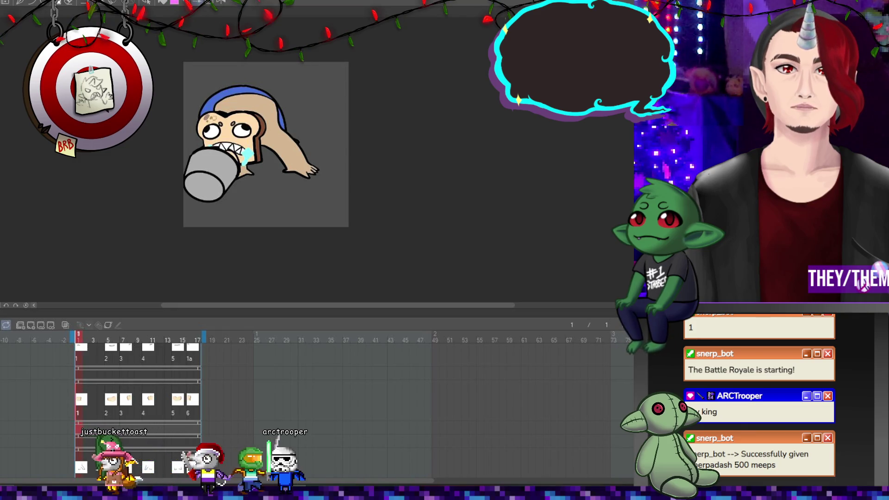
# View the drawings at frames 5, 7, 8 and 10 in turn
pyautogui.click(108, 383)
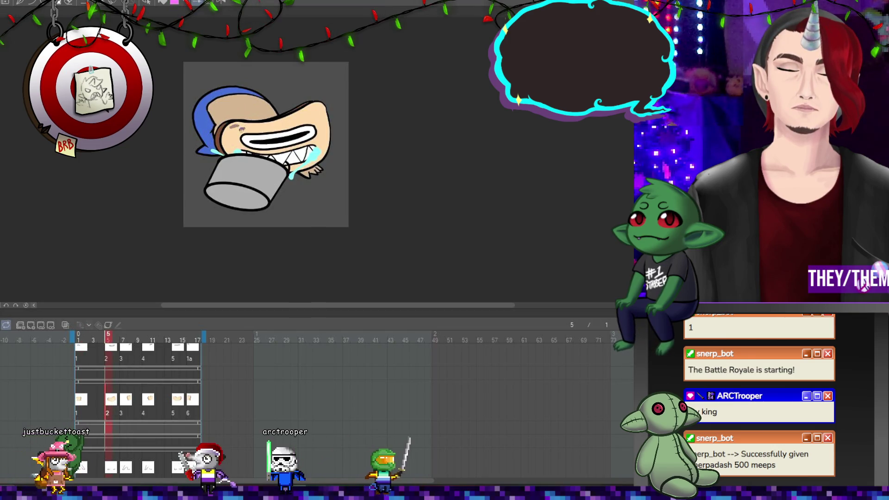
pyautogui.click(122, 395)
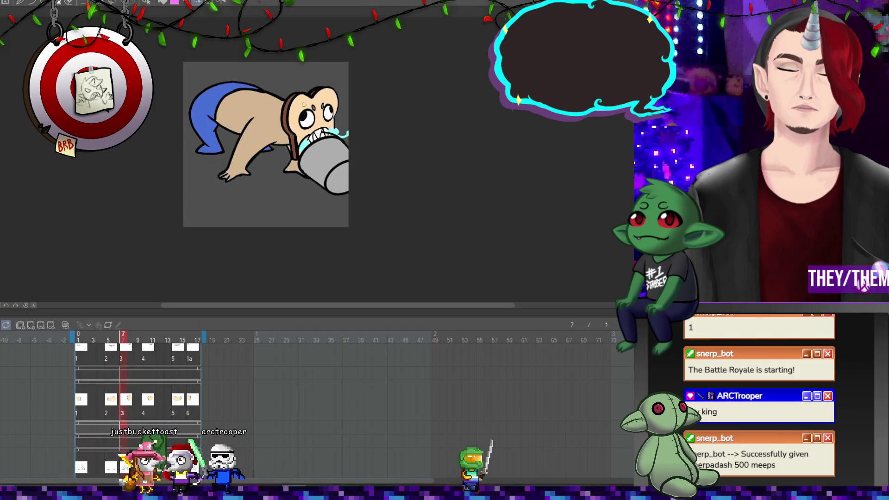
pyautogui.click(81, 403)
pyautogui.click(133, 388)
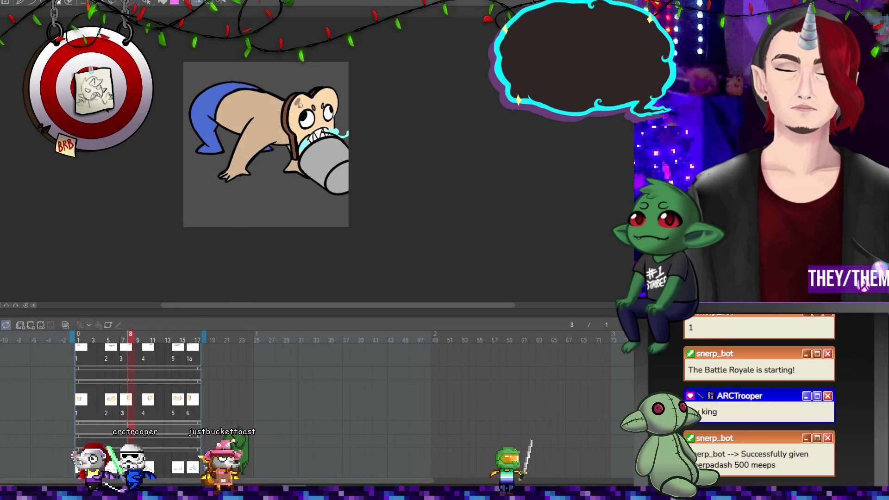
pyautogui.click(146, 402)
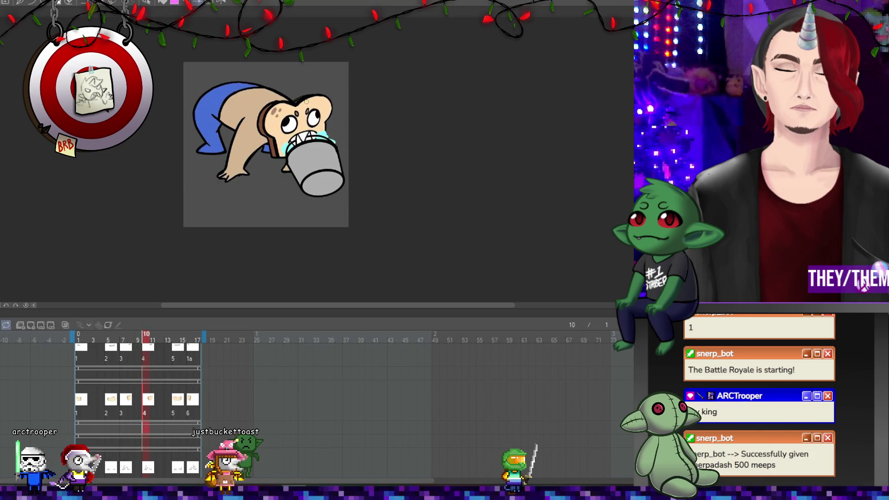
# Review frames 14 and 16, revisit frame 1, then replay the loop from frame 16
pyautogui.click(174, 402)
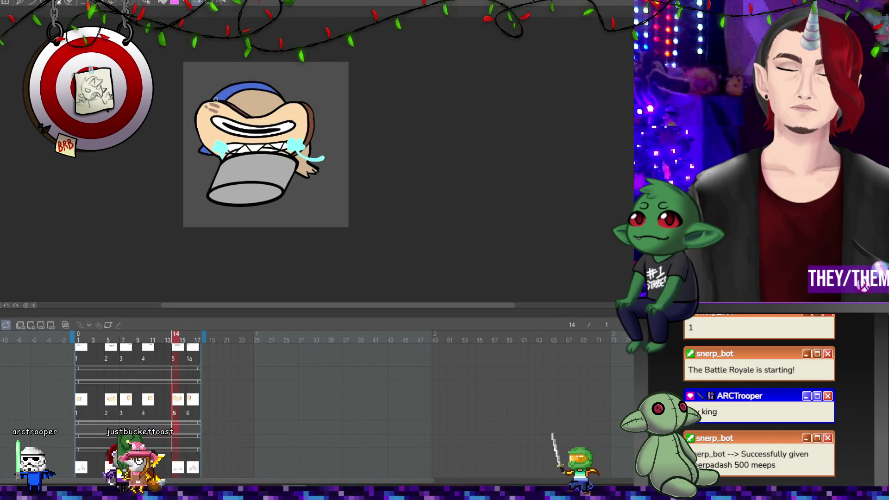
pyautogui.click(195, 406)
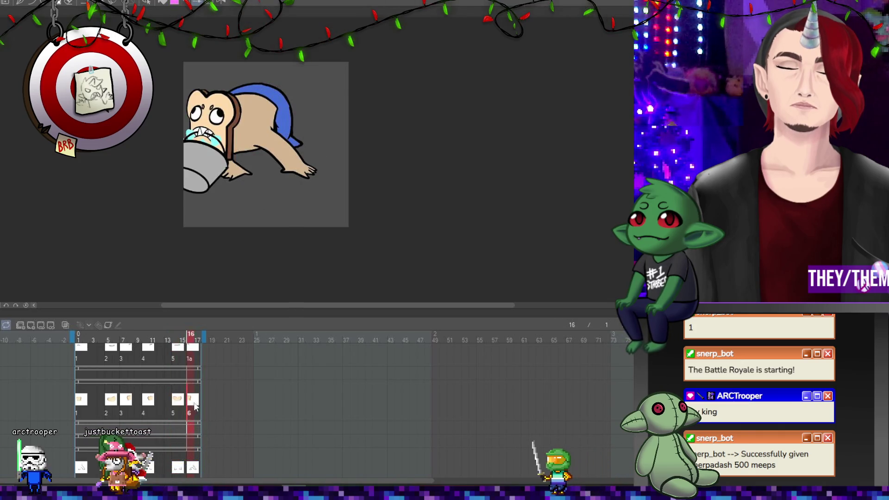
pyautogui.click(88, 405)
pyautogui.click(191, 401)
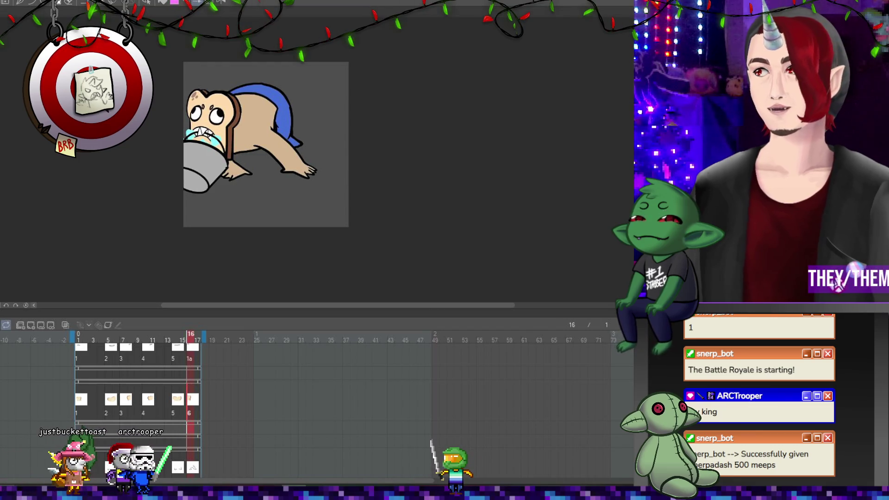
pyautogui.press('Return')
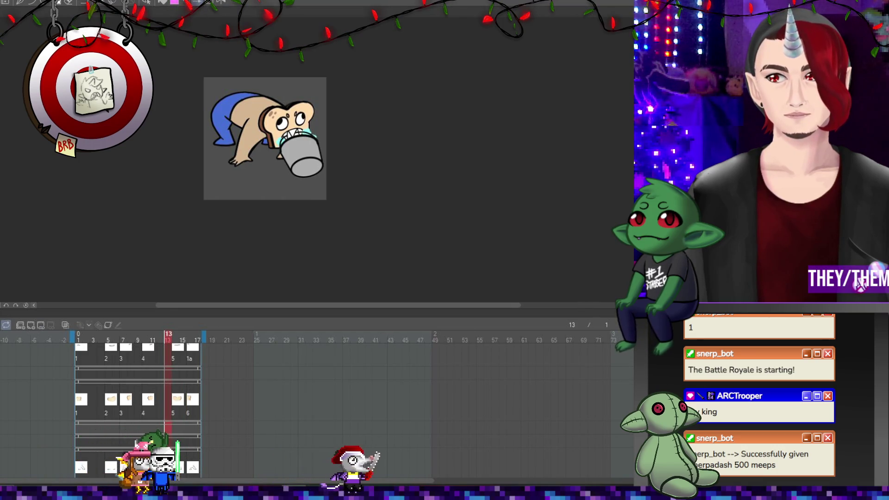
# Add a new raster layer from the Layer panel's context menu
pyautogui.rightClick(608, 202)
pyautogui.moveTo(620, 219)
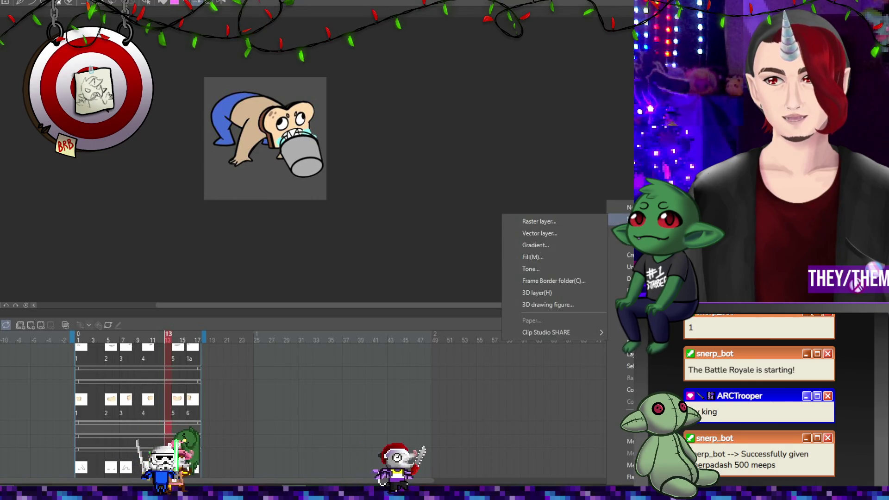
pyautogui.click(561, 221)
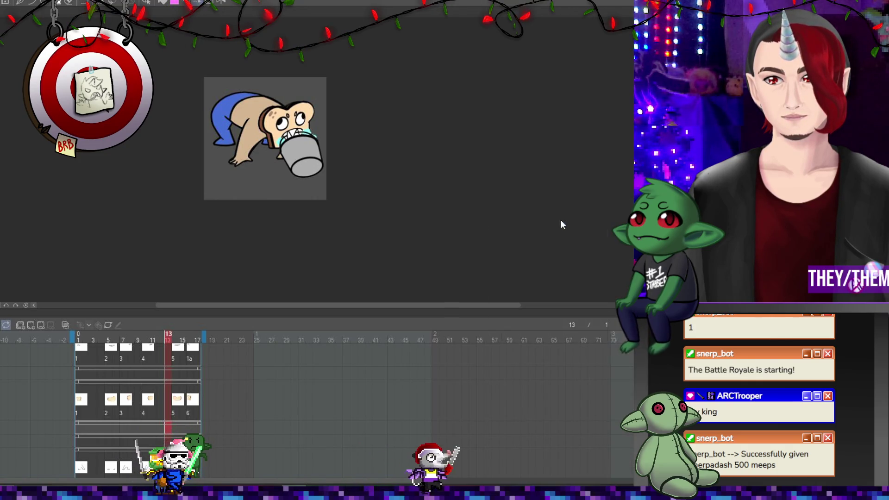
pyautogui.click(407, 216)
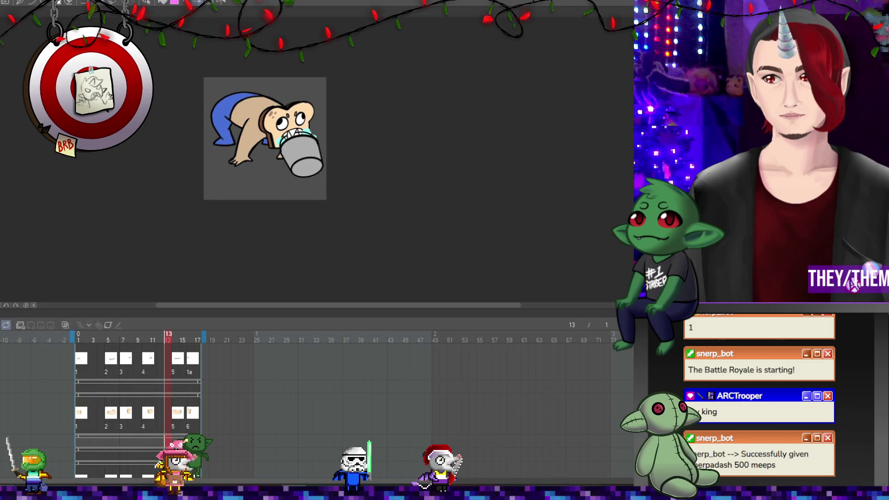
# Play the coloured toast-creature animation several times to preview it
pyautogui.scroll(2, 252, 100)
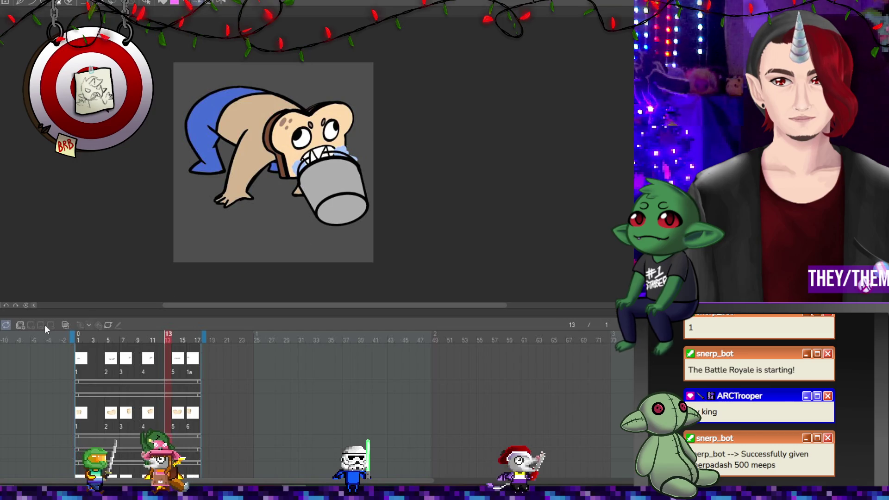
pyautogui.press('space')
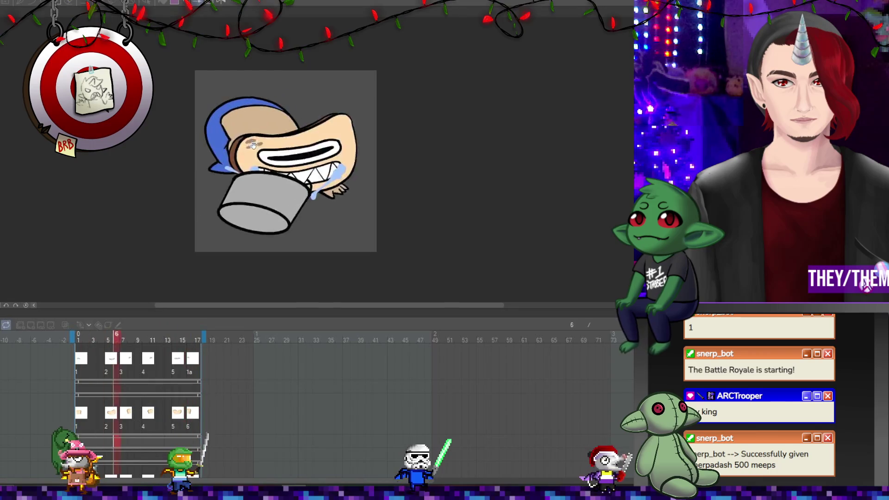
pyautogui.scroll(1, 254, 146)
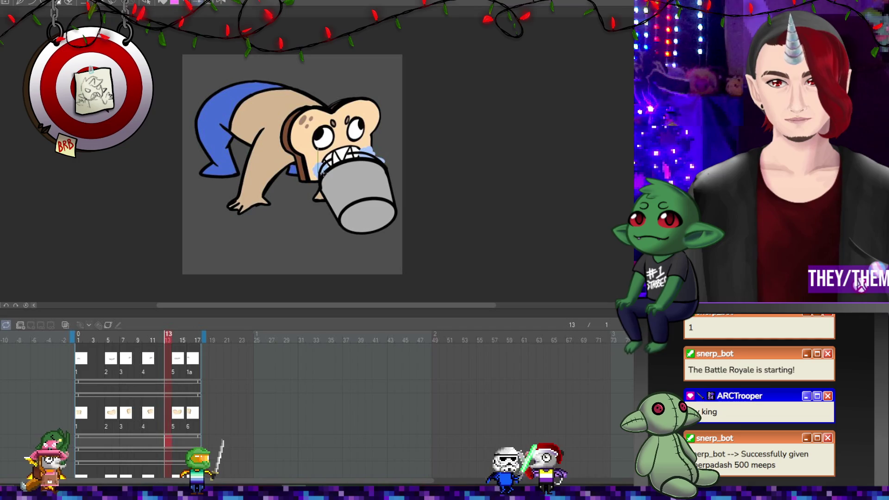
pyautogui.press('space')
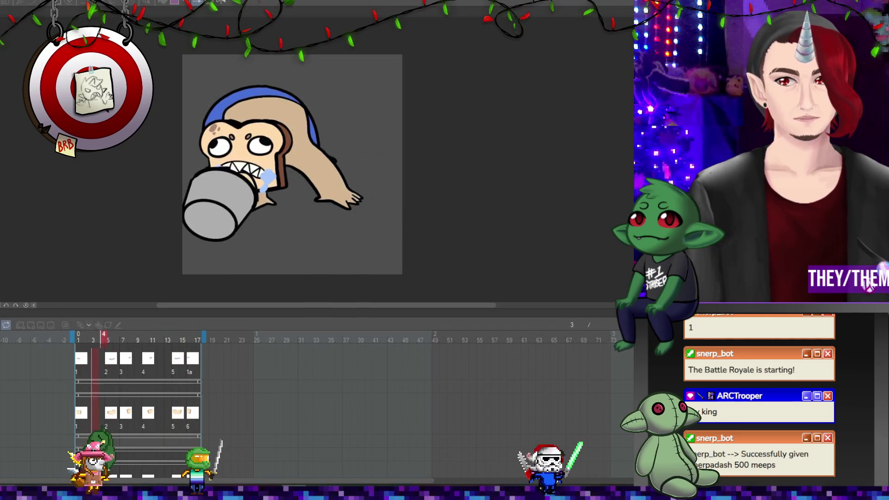
pyautogui.scroll(-1, 199, 223)
pyautogui.scroll(1, 199, 223)
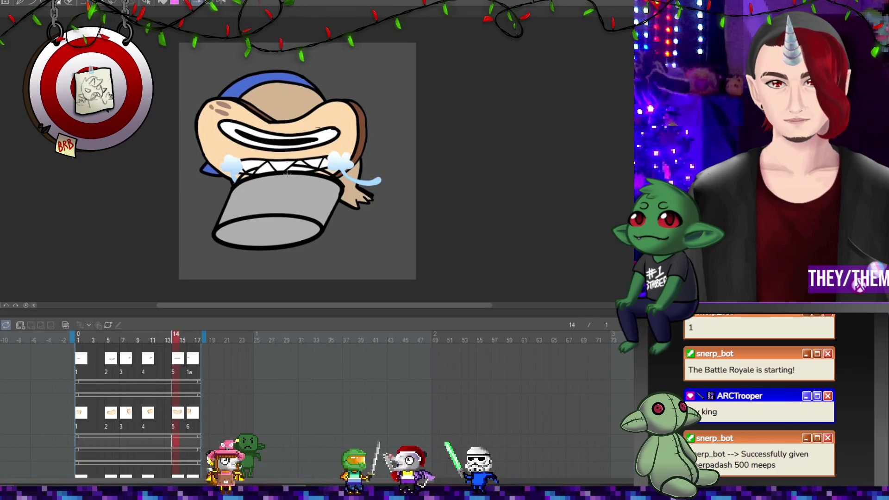
pyautogui.press('space')
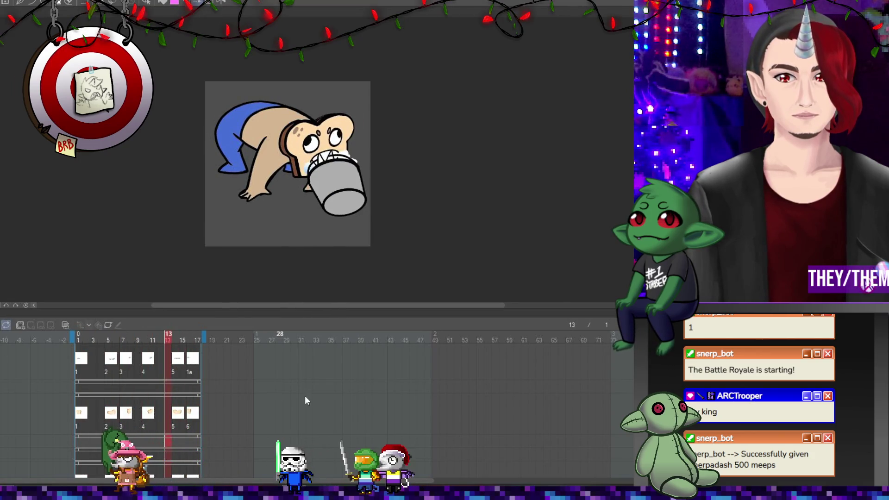
pyautogui.scroll(2, 219, 159)
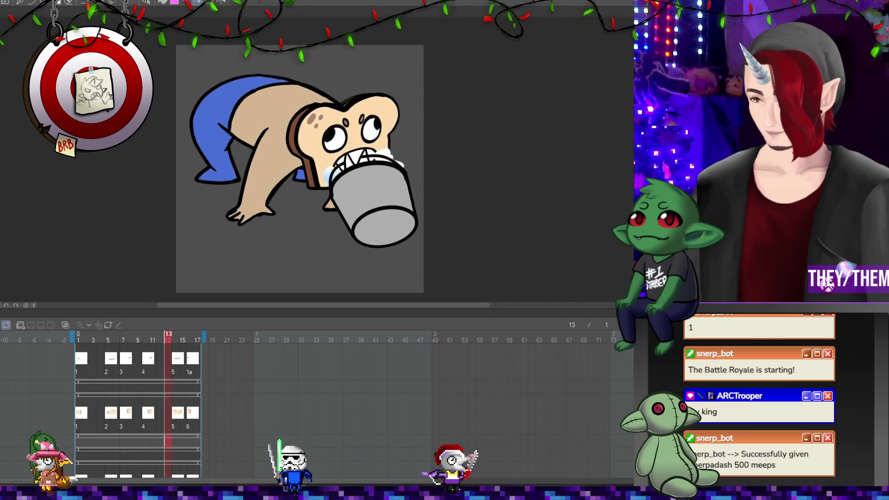
pyautogui.click(191, 357)
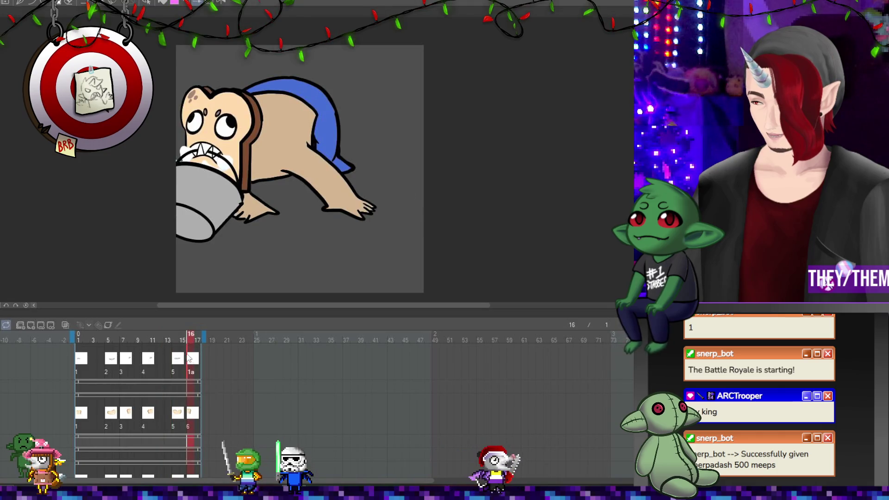
pyautogui.click(179, 356)
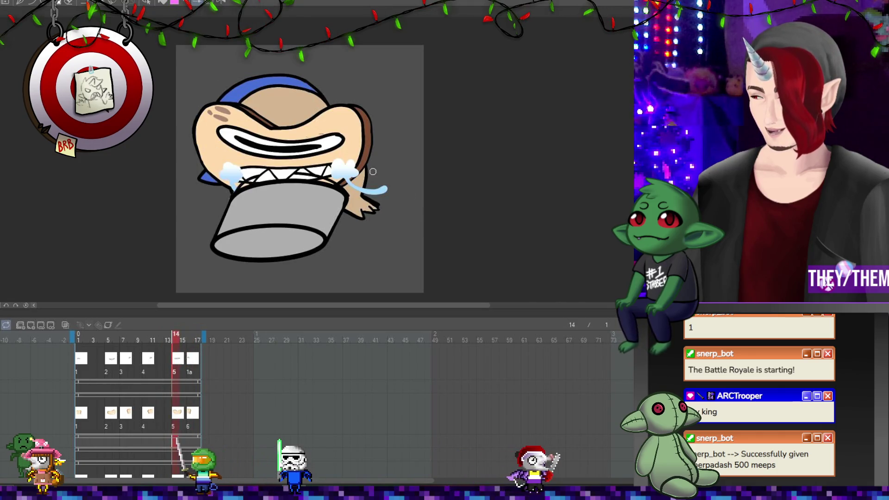
pyautogui.click(81, 364)
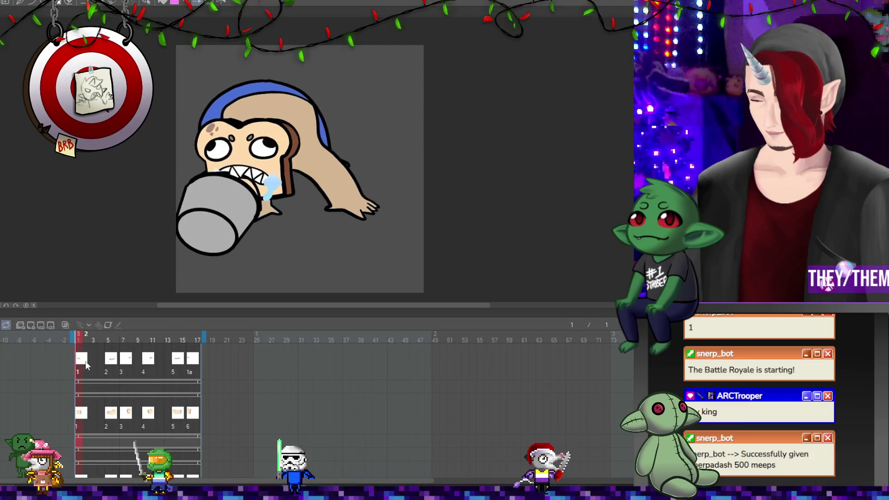
pyautogui.click(111, 365)
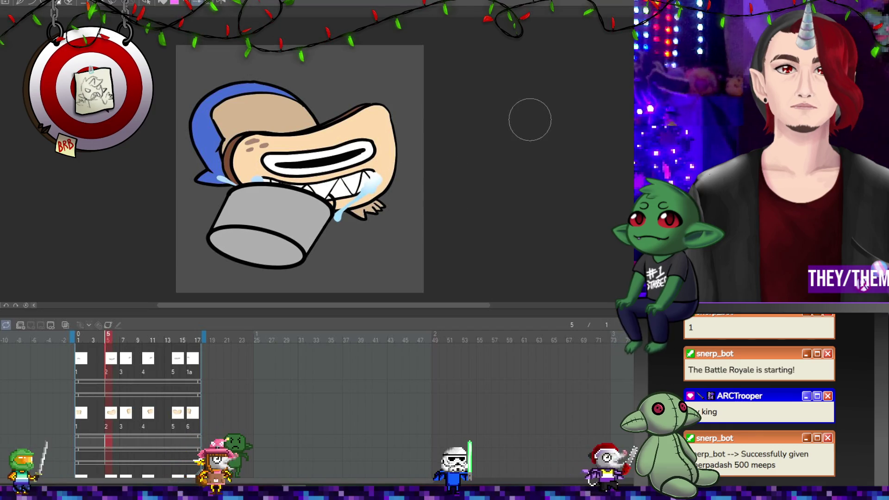
pyautogui.click(130, 365)
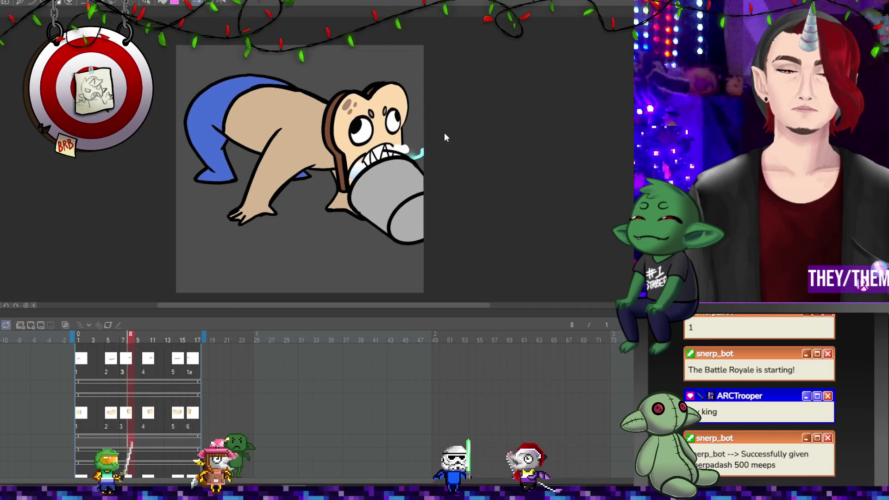
pyautogui.press('Home')
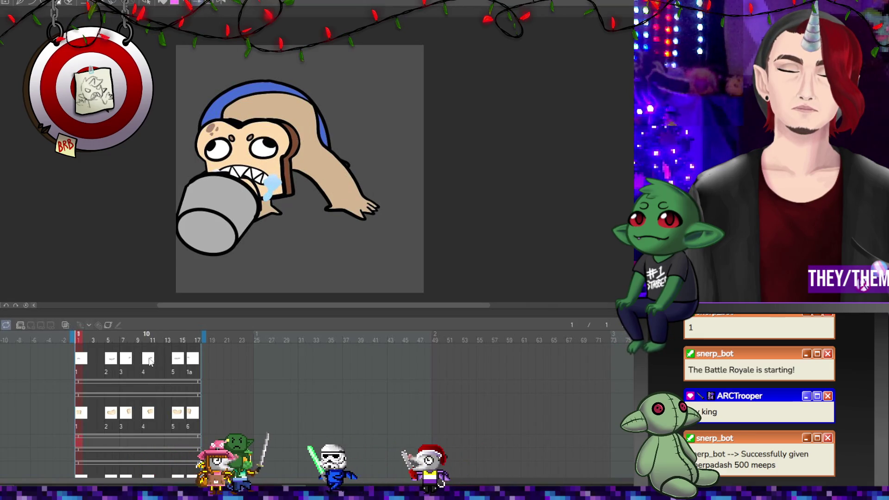
pyautogui.click(188, 336)
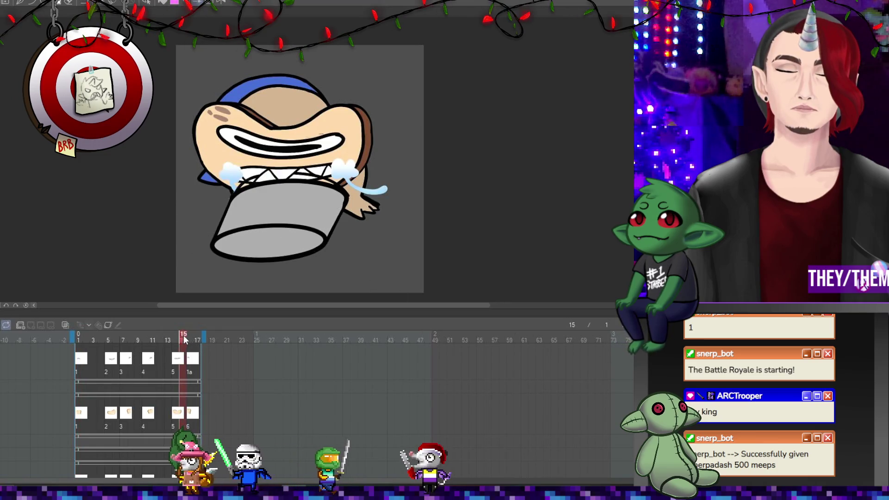
pyautogui.click(194, 340)
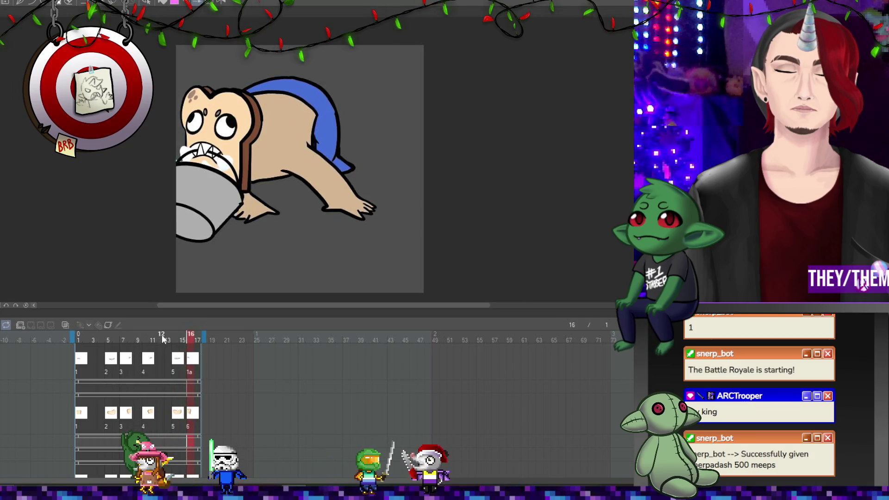
pyautogui.click(144, 339)
pyautogui.click(116, 340)
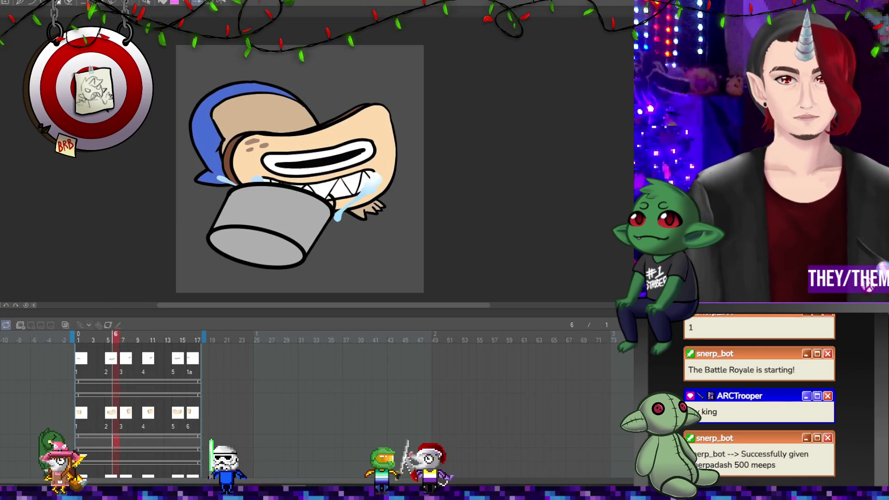
pyautogui.scroll(-2, 332, 151)
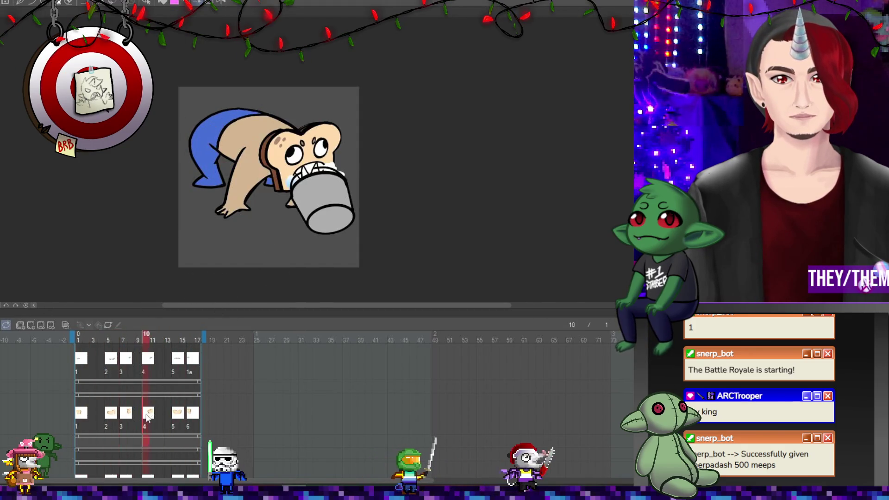
pyautogui.scroll(1, 298, 123)
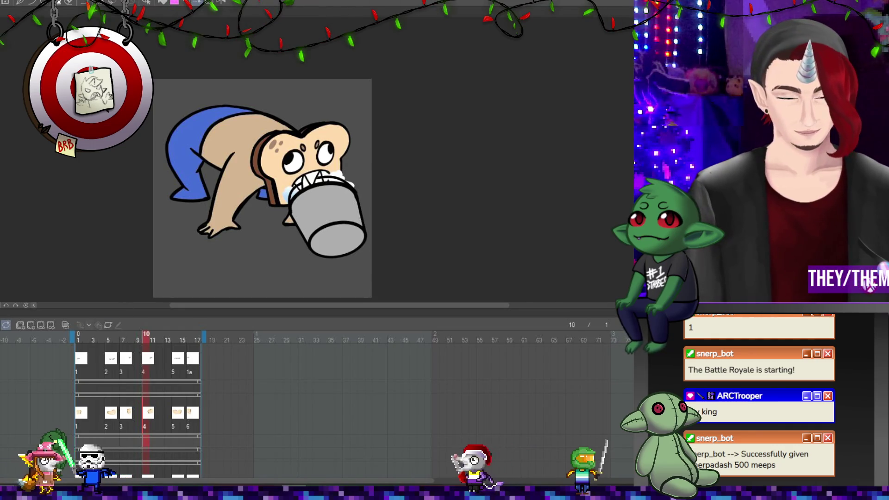
# Start the loop, enlarge the canvas above the timeline, and zoom and reposition the drawing
pyautogui.press('Return')
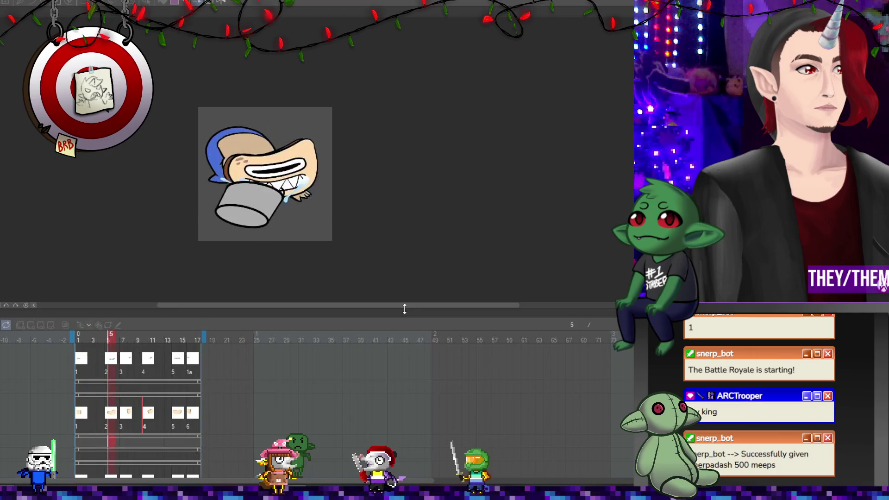
pyautogui.moveTo(384, 311)
pyautogui.mouseDown()
pyautogui.moveTo(374, 302)
pyautogui.moveTo(330, 307)
pyautogui.moveTo(338, 320)
pyautogui.moveTo(297, 315)
pyautogui.mouseUp()
pyautogui.scroll(1, 371, 250)
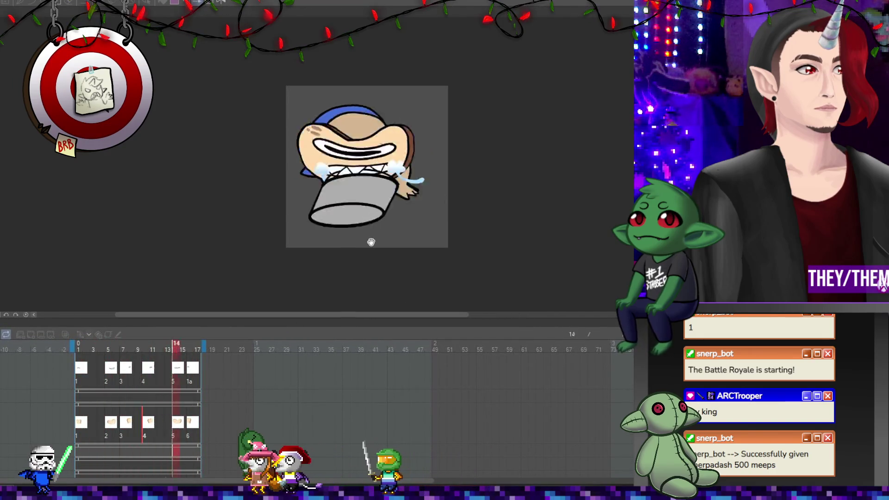
pyautogui.scroll(1, 382, 234)
pyautogui.scroll(1, 440, 222)
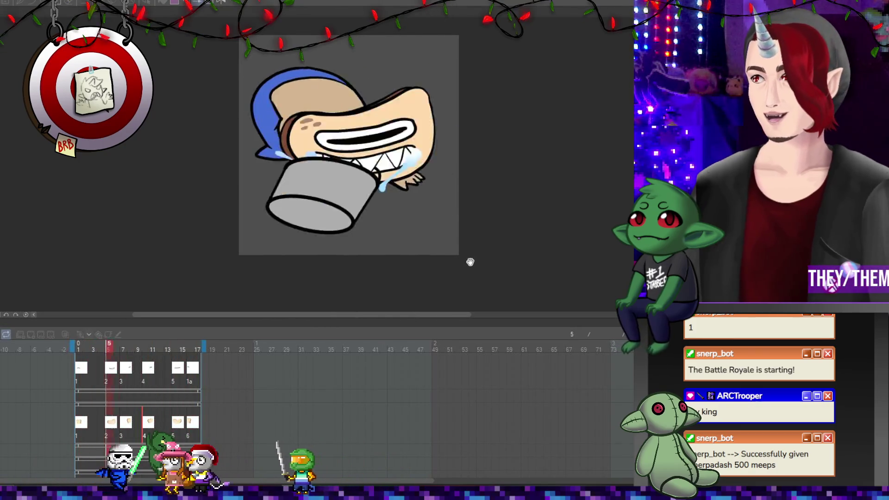
pyautogui.scroll(1, 542, 163)
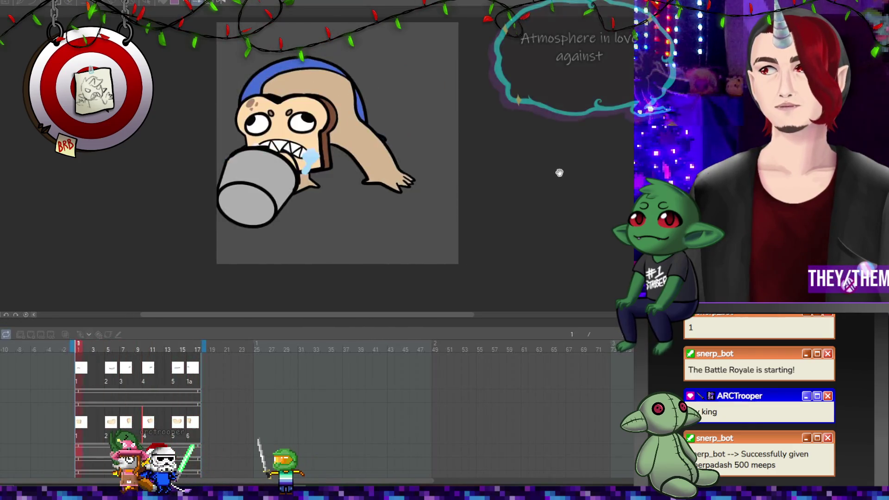
pyautogui.moveTo(479, 126); pyautogui.dragTo(479, 165)
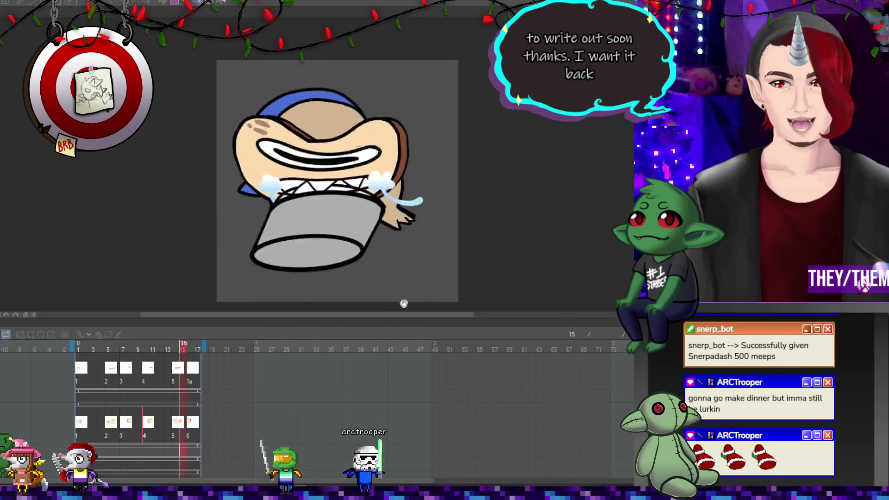
pyautogui.moveTo(413, 315)
pyautogui.mouseDown()
pyautogui.moveTo(432, 314)
pyautogui.moveTo(421, 313)
pyautogui.mouseUp()
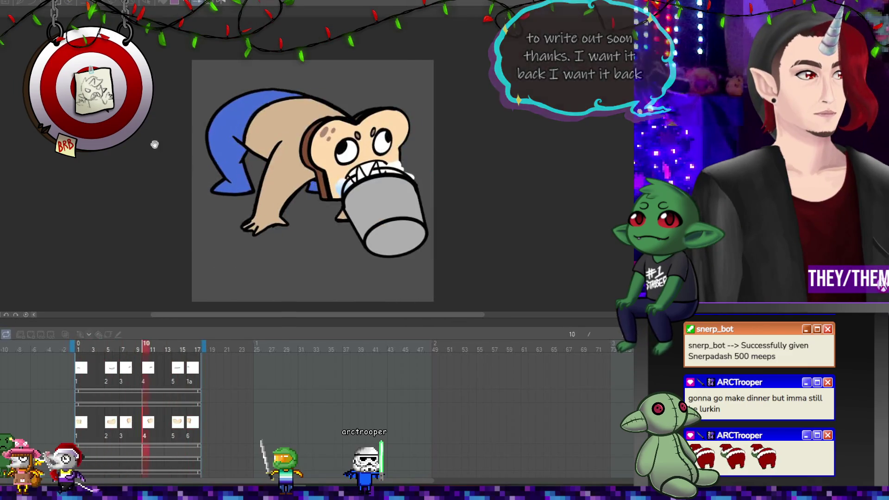